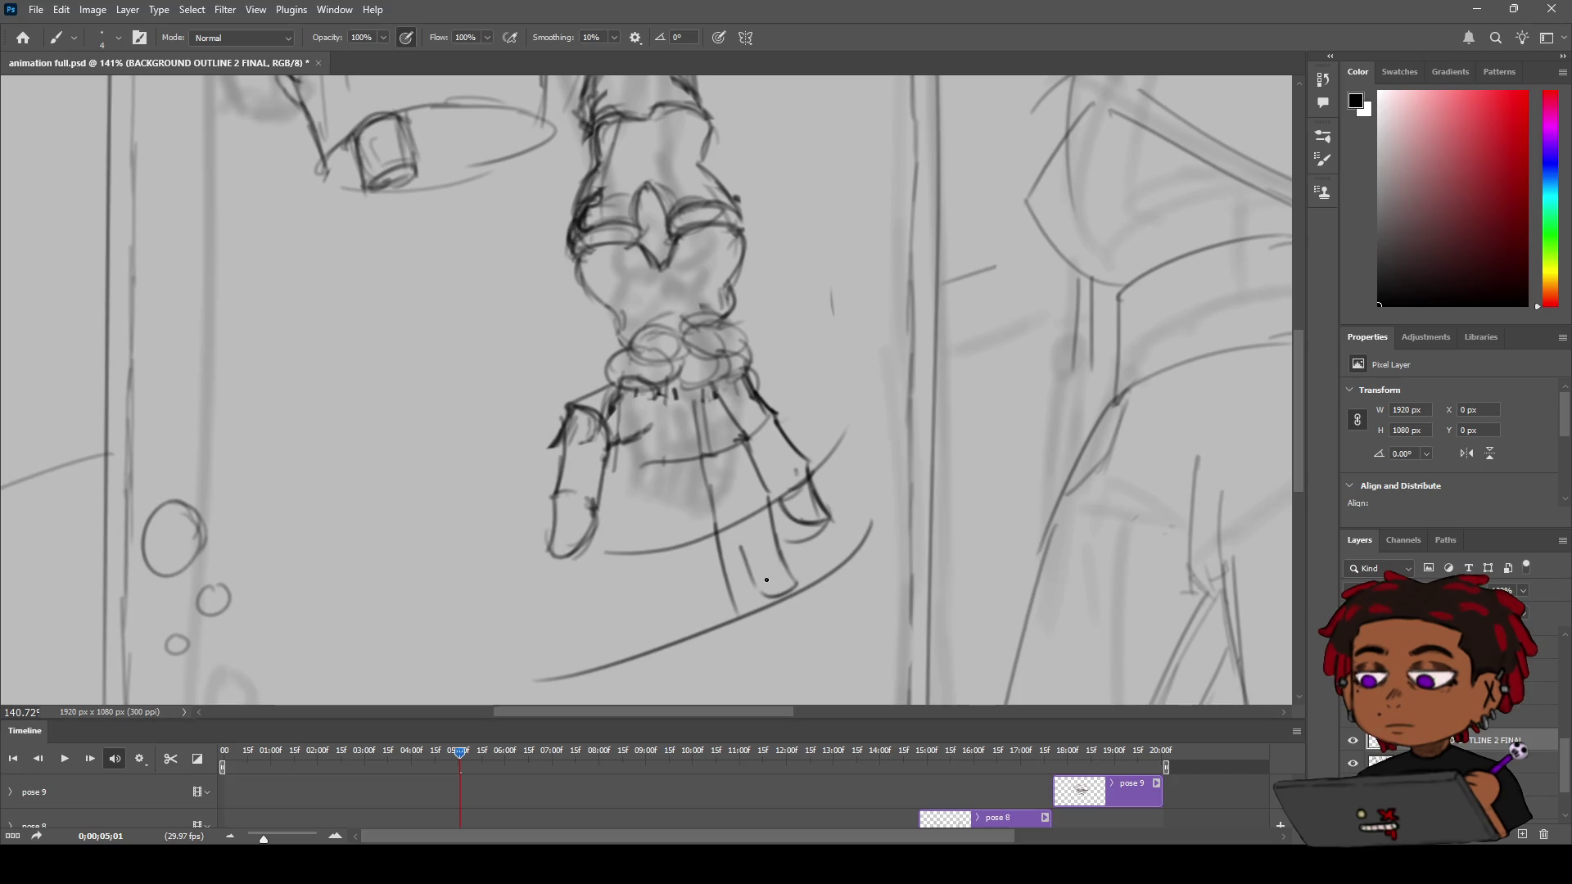
Undo the stray short stroke and reframe the view on the robotic hand
key(ctrl+z)
key(z)
drag(778, 560, 709, 555)
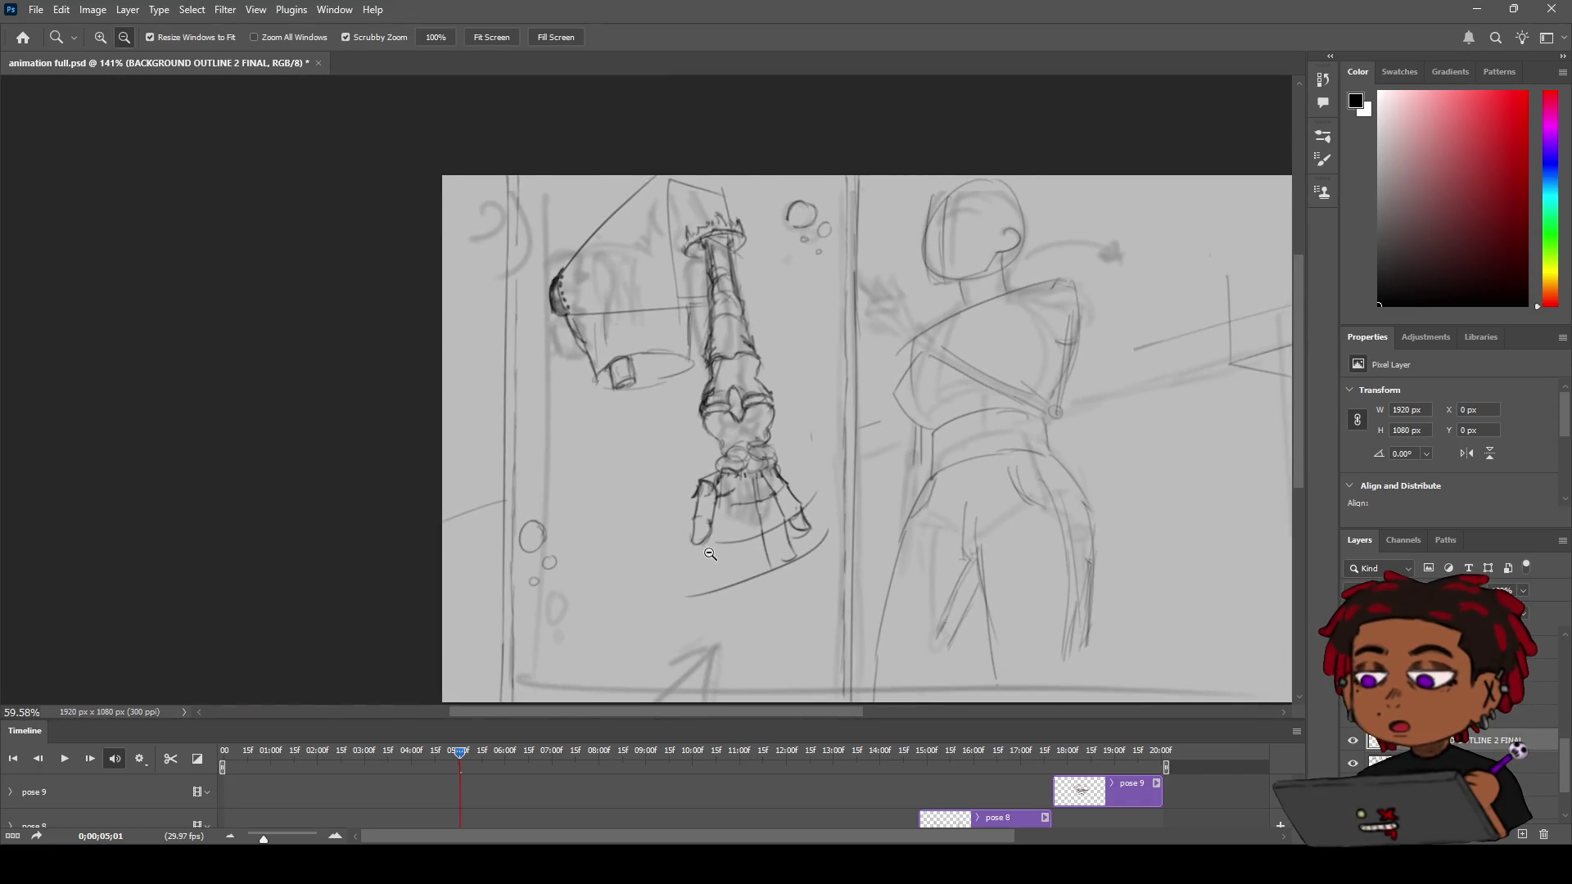
drag(710, 554, 773, 534)
Draw vertical lines through the palm and a curve across the hand, extending one below the curve
key(b)
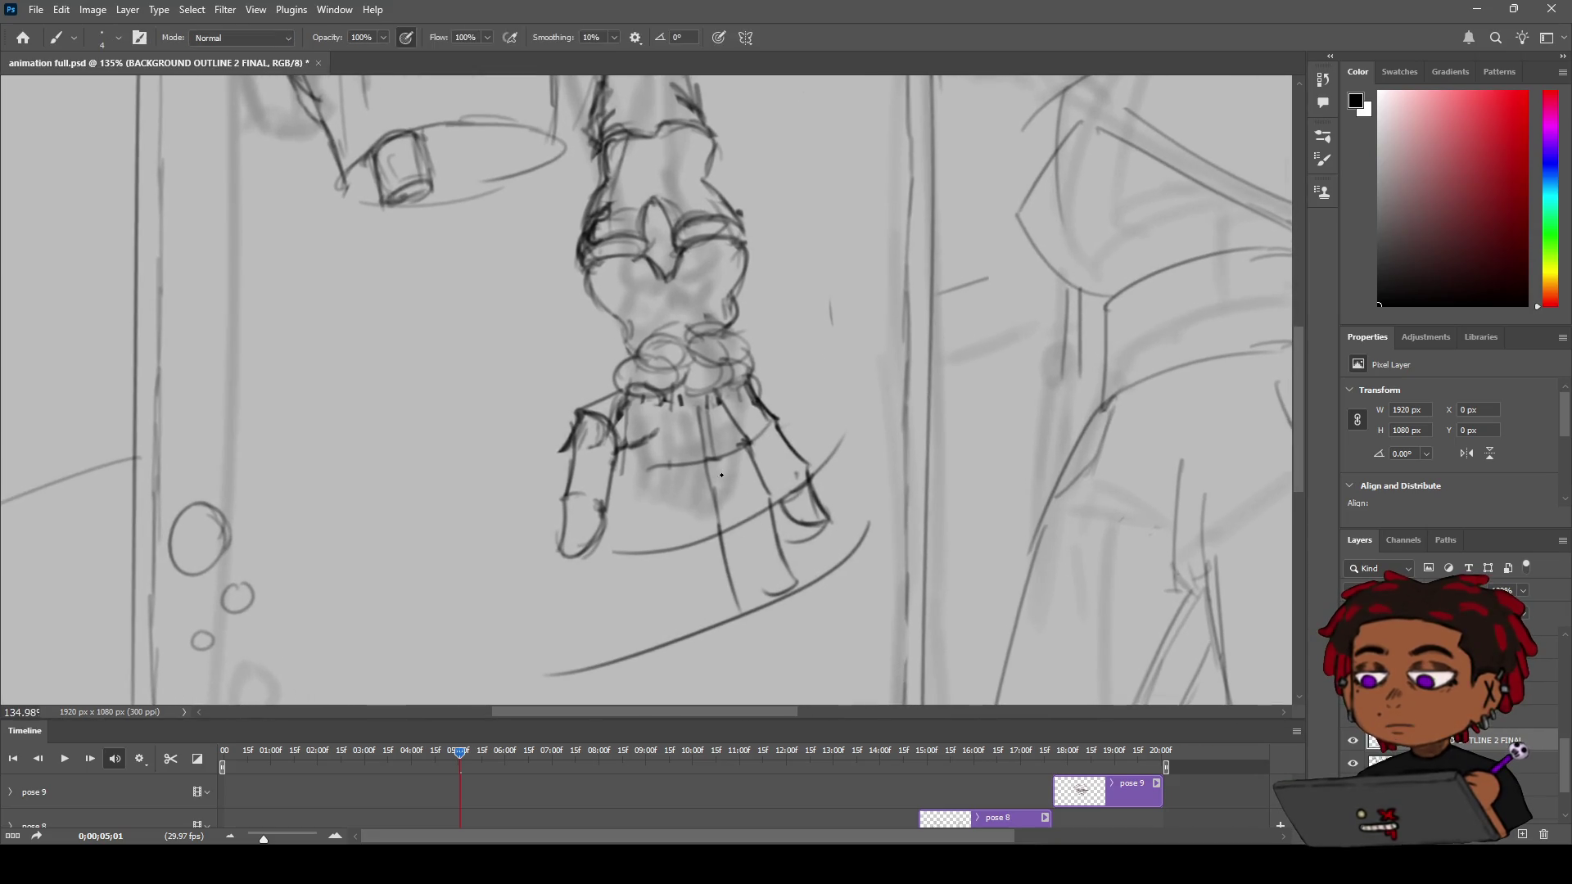
drag(679, 403, 659, 490)
drag(658, 471, 757, 449)
drag(661, 484, 749, 443)
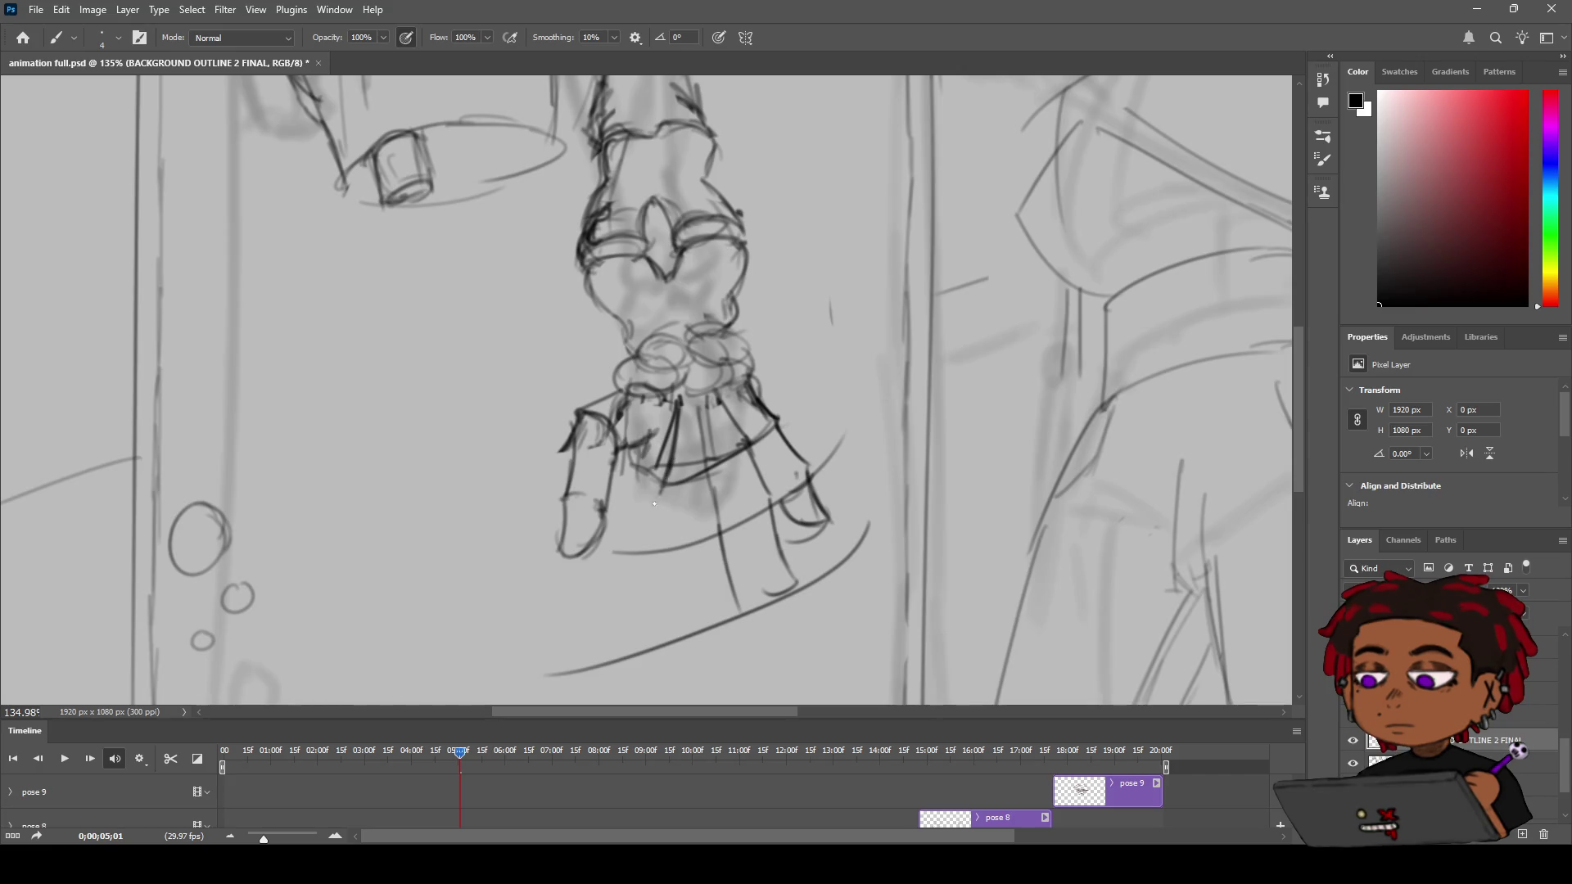
drag(679, 473, 681, 552)
drag(681, 553, 673, 646)
drag(694, 470, 689, 547)
key(z)
scroll(702, 514, down, 5)
Zoom in on the hand's right finger and try, then undo, a short stroke above the lower curve
scroll(709, 494, up, 5)
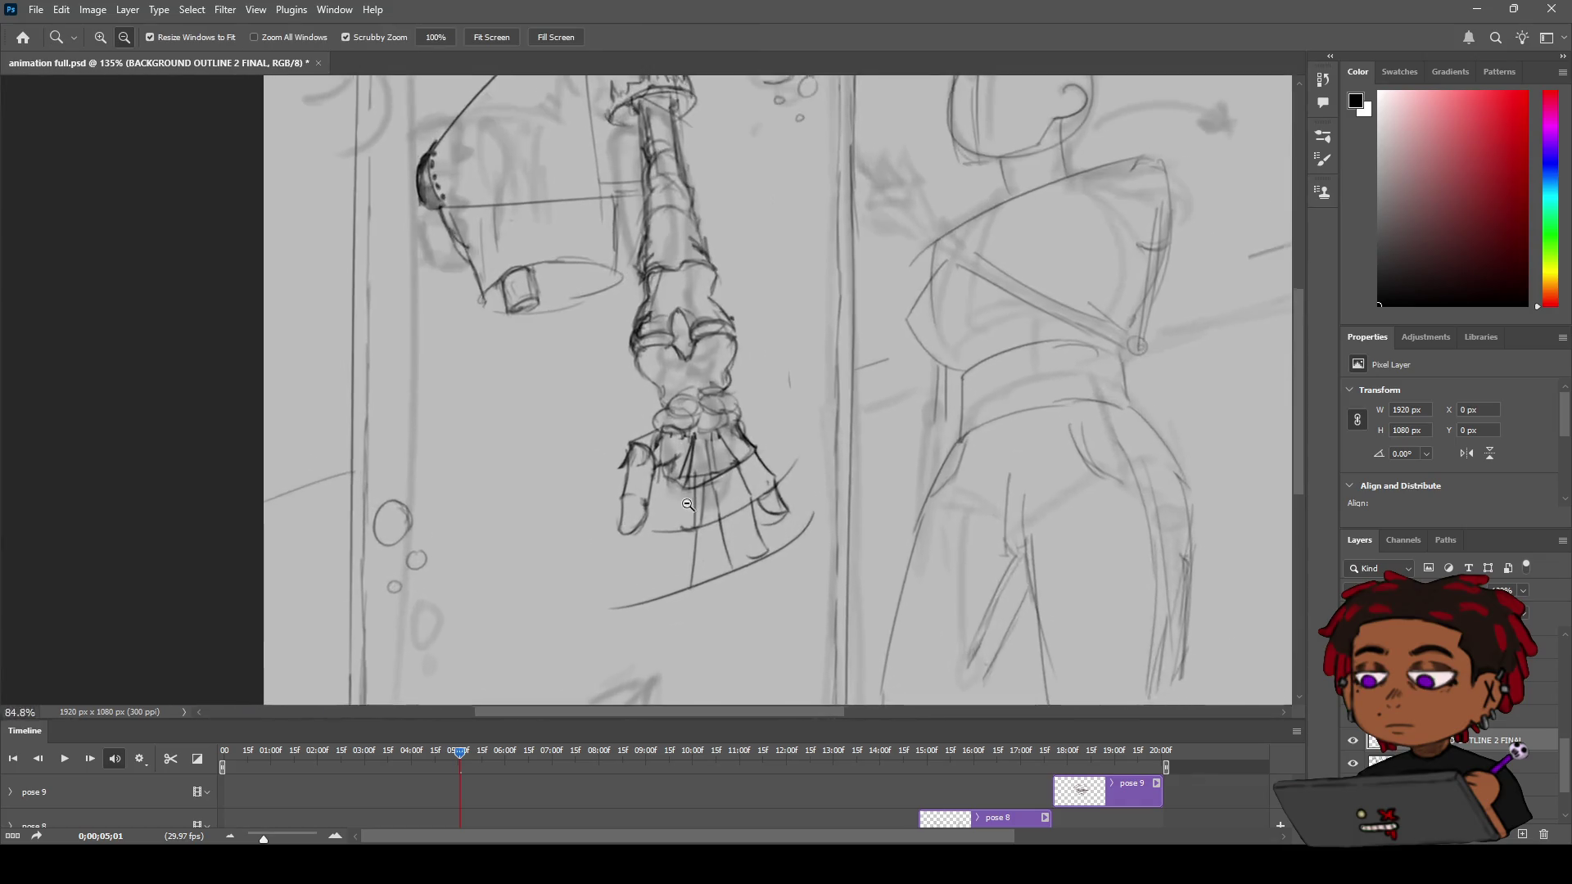
scroll(708, 495, down, 3)
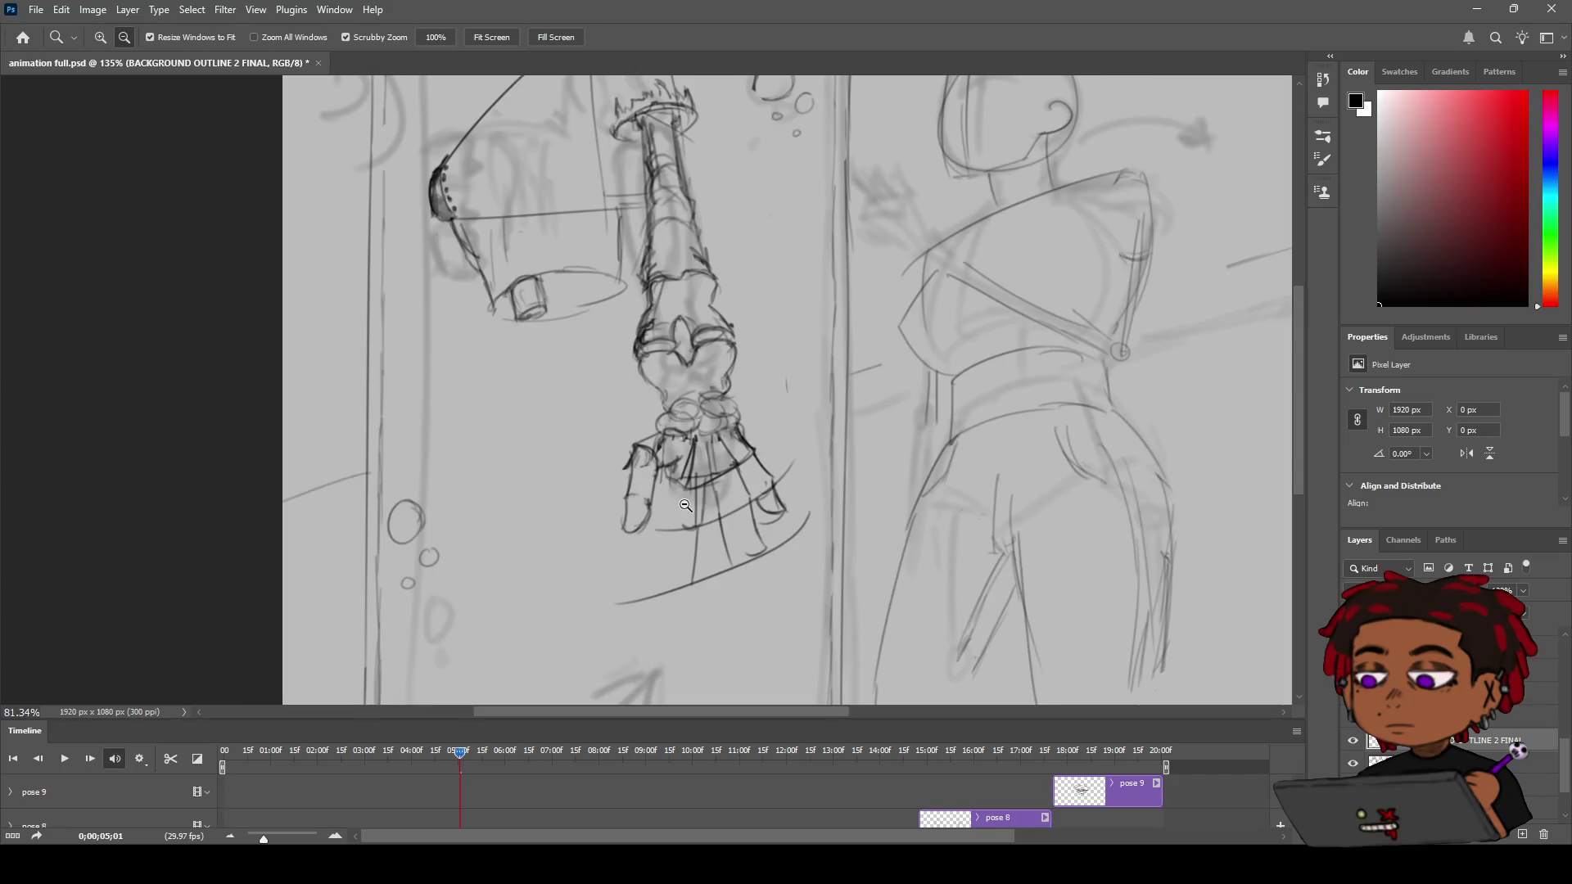
scroll(686, 506, up, 2)
scroll(688, 505, down, 5)
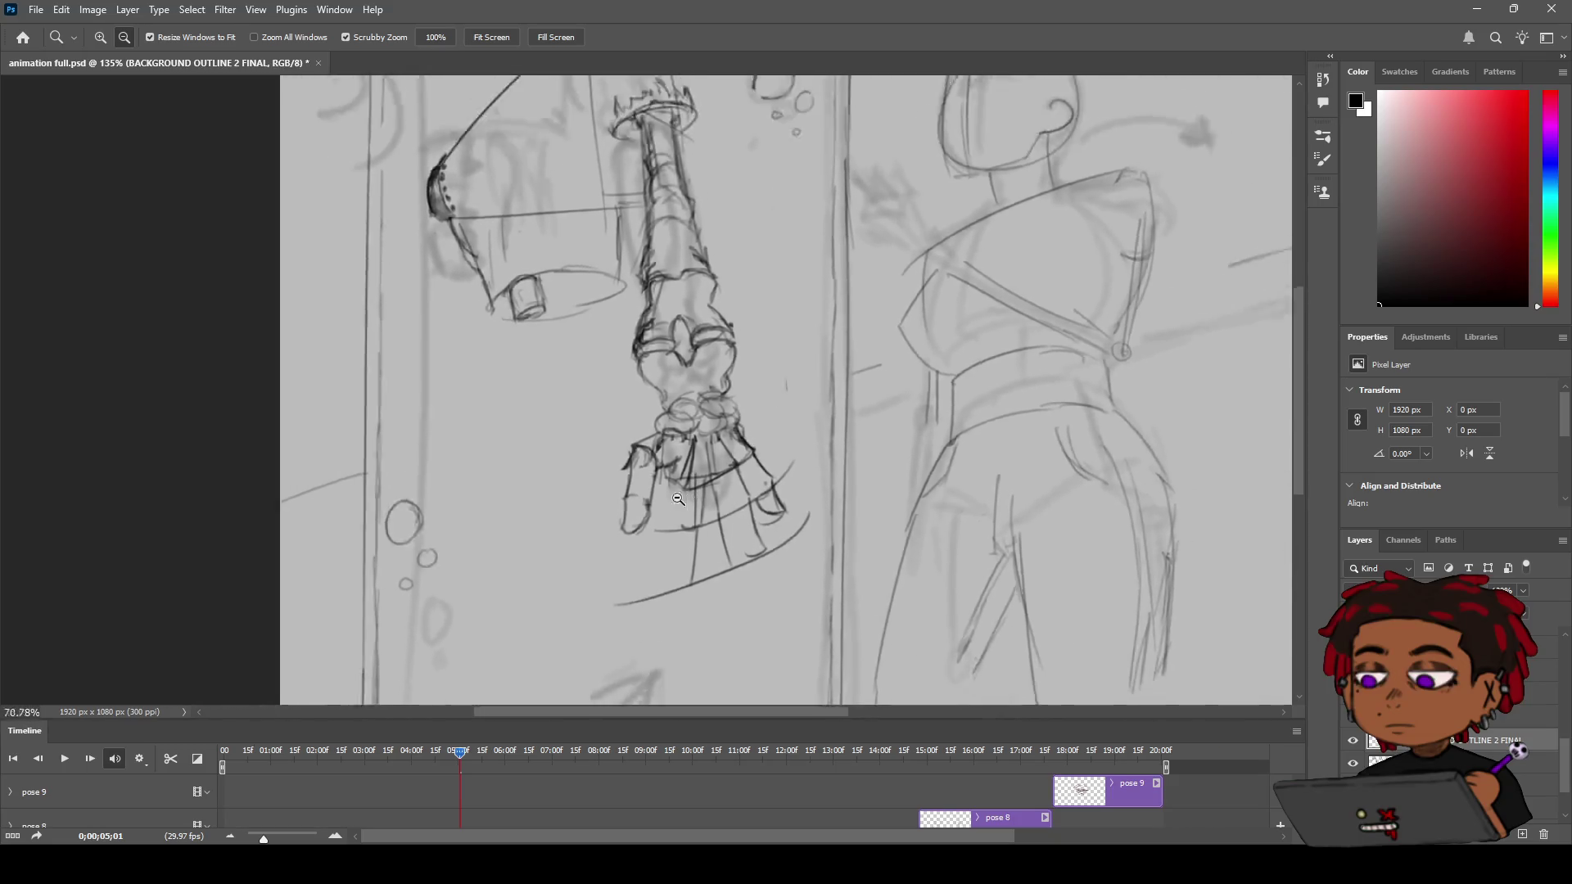
scroll(664, 498, up, 2)
scroll(664, 498, up, 5)
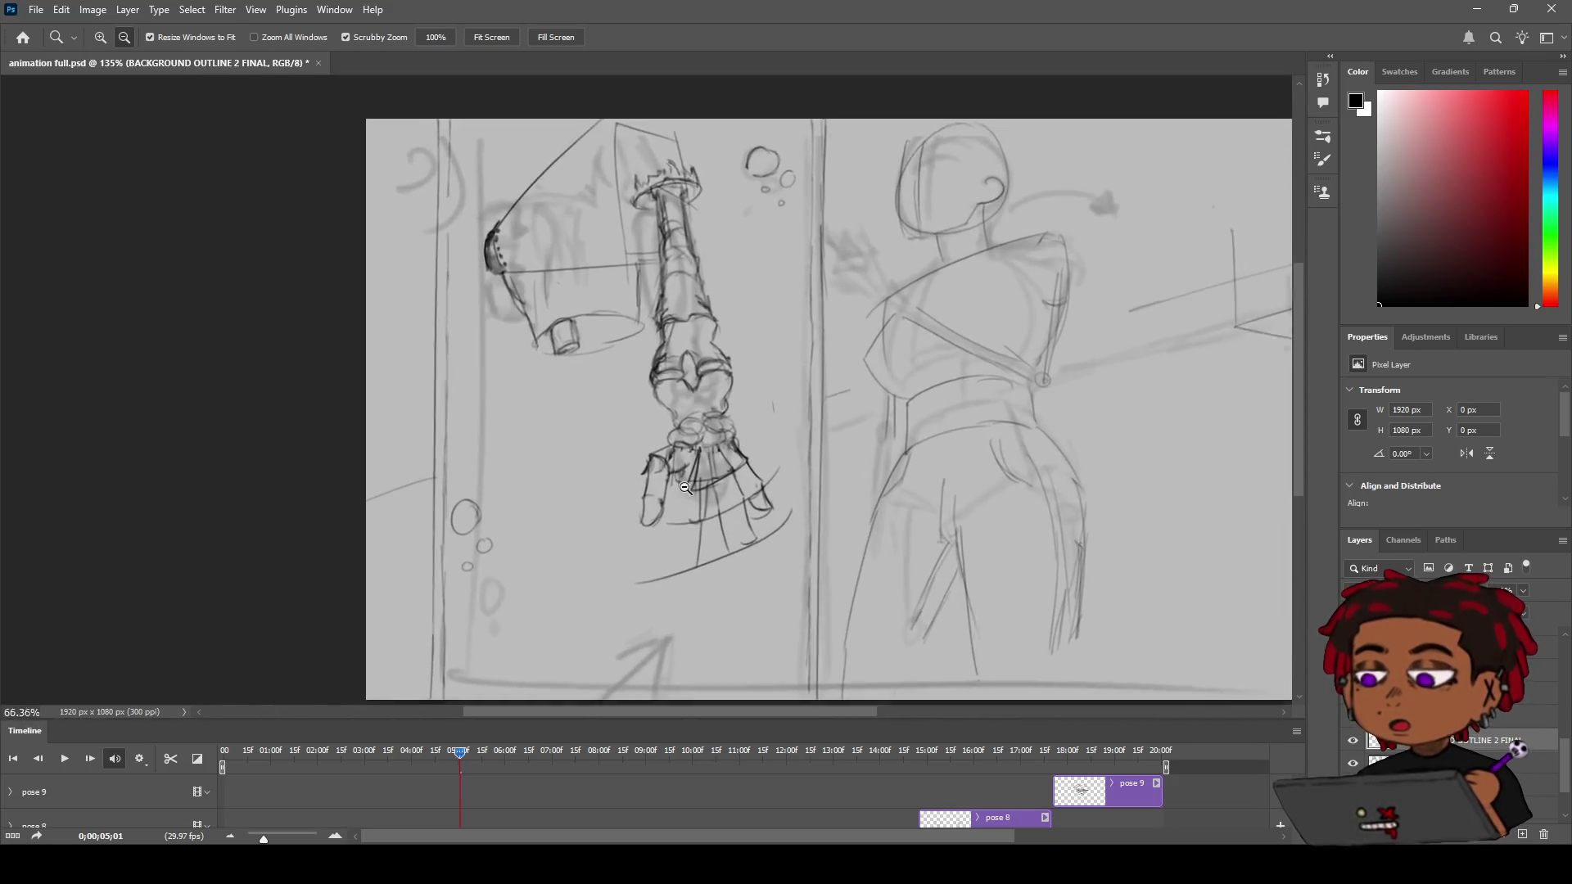
scroll(709, 475, down, 2)
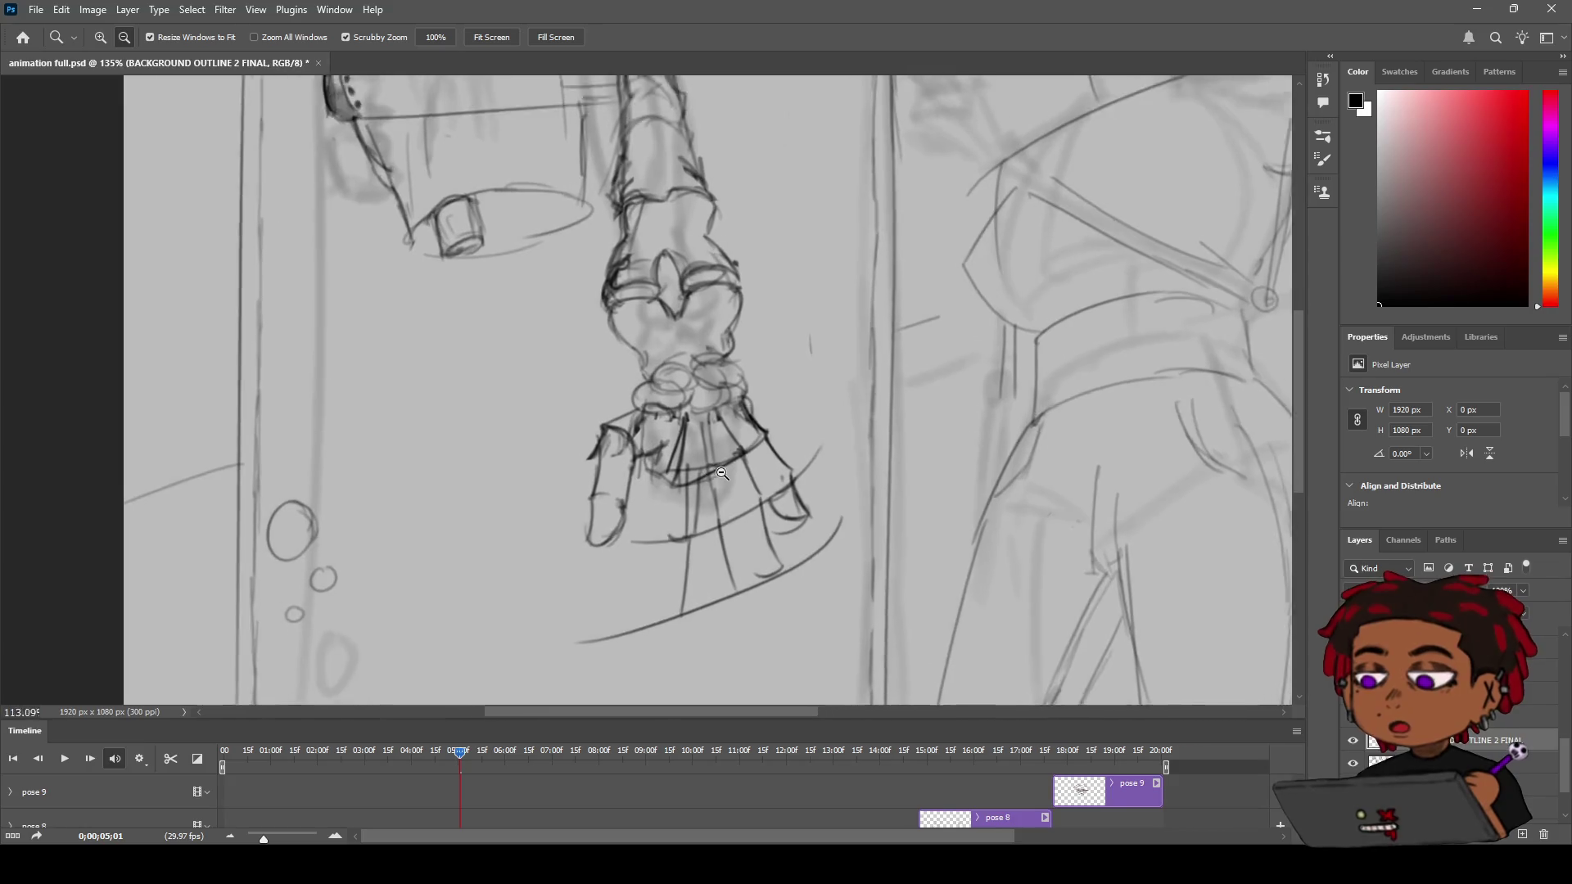
scroll(720, 467, up, 3)
scroll(731, 459, up, 2)
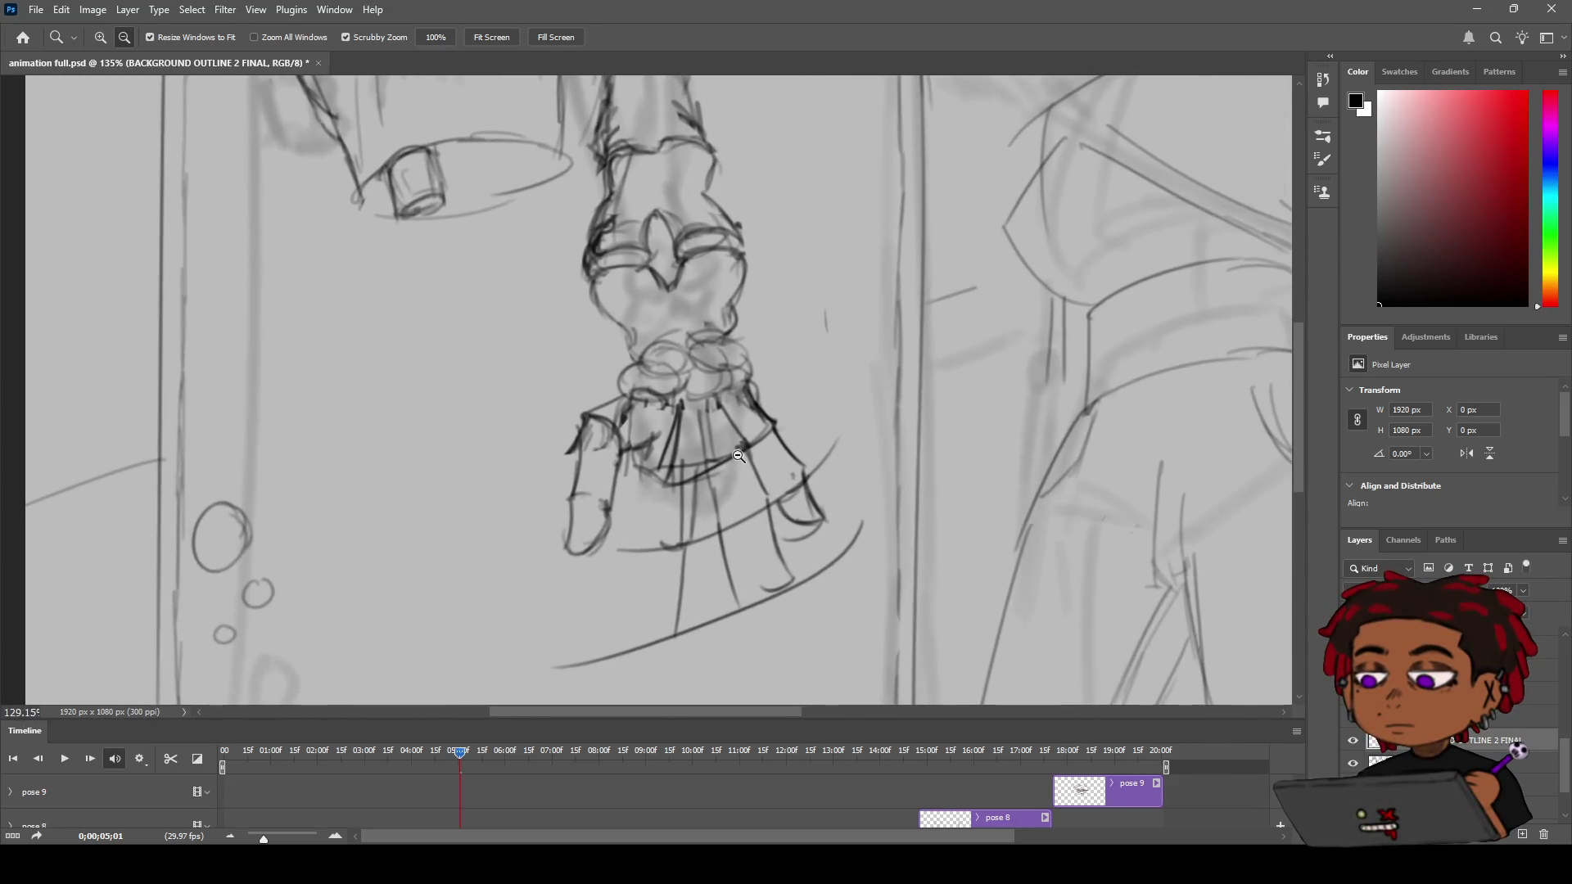
key(b)
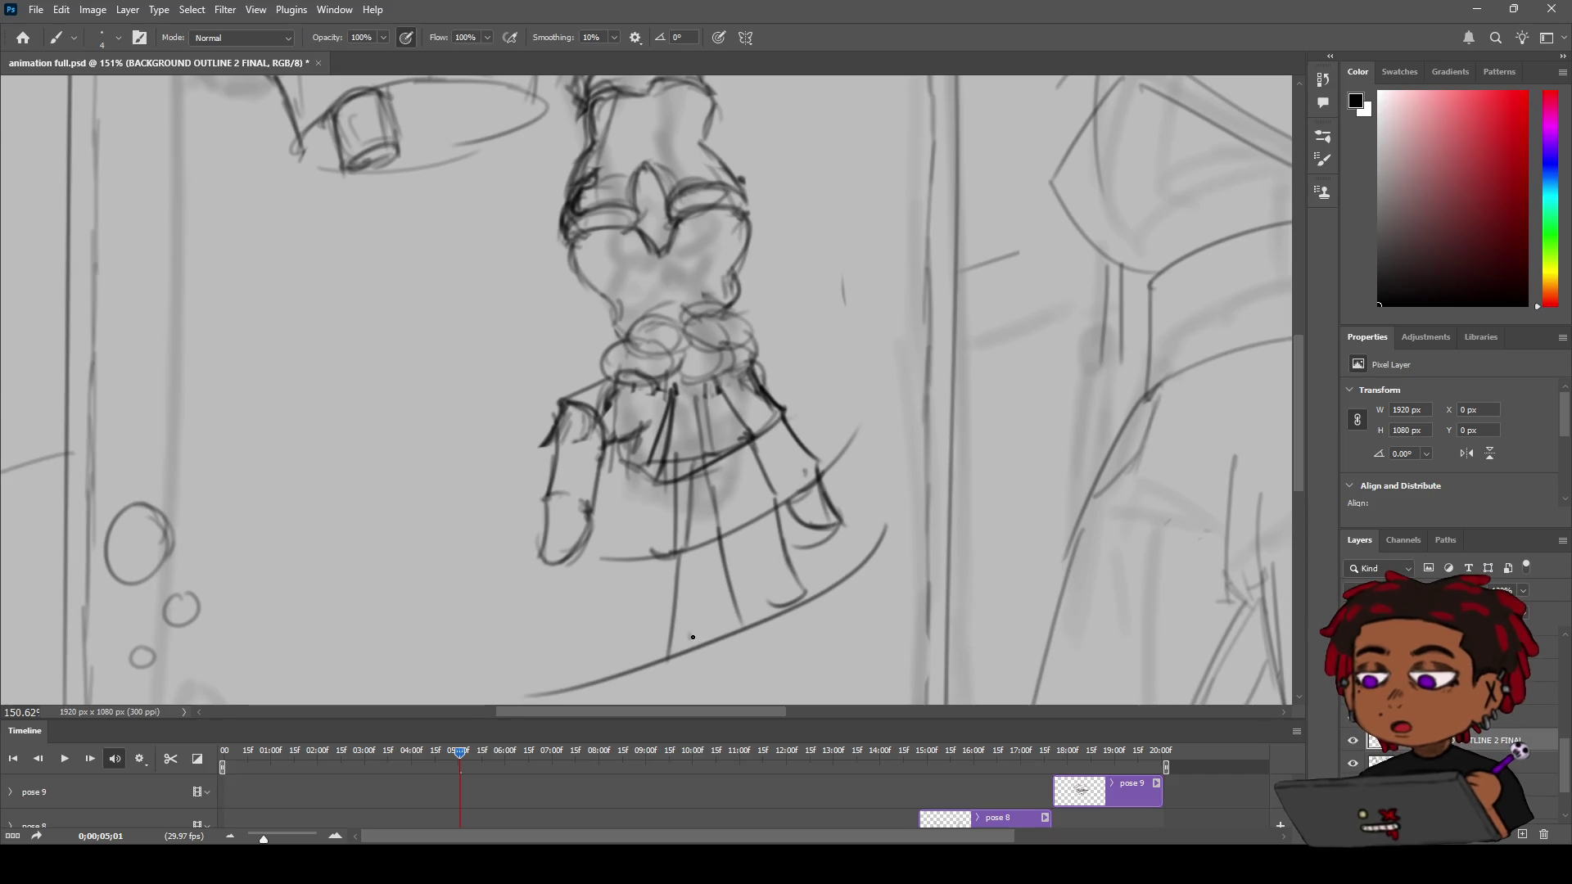
drag(726, 626, 692, 636)
key(ctrl+z)
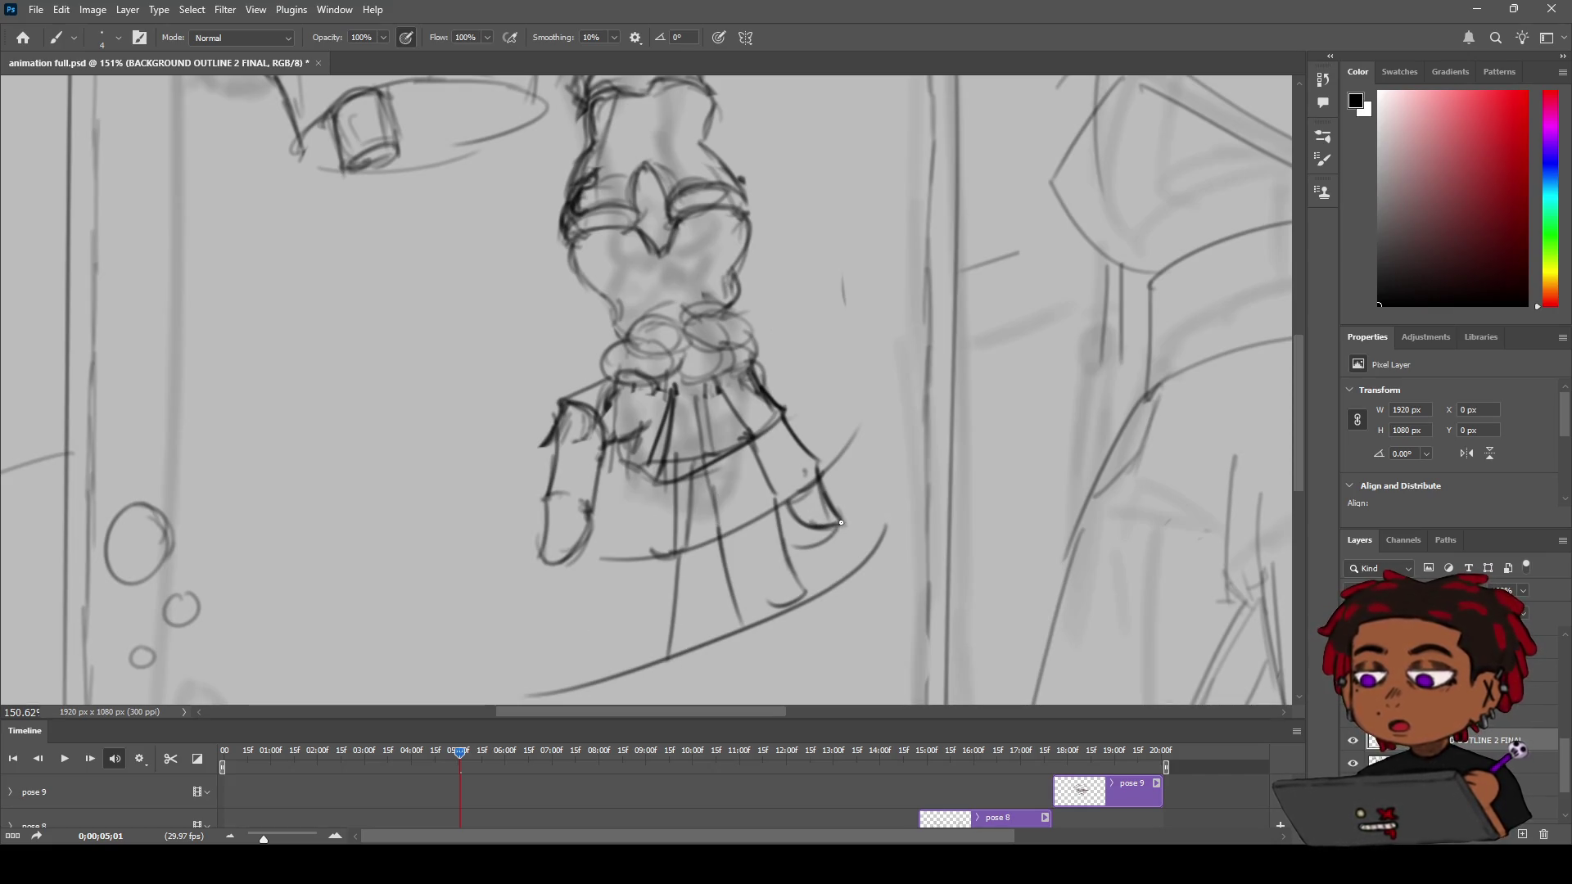
key(ctrl+z)
Redraw the right finger's edge as a longer line and add a small rounded fingertip
drag(763, 446, 783, 476)
key(ctrl+z)
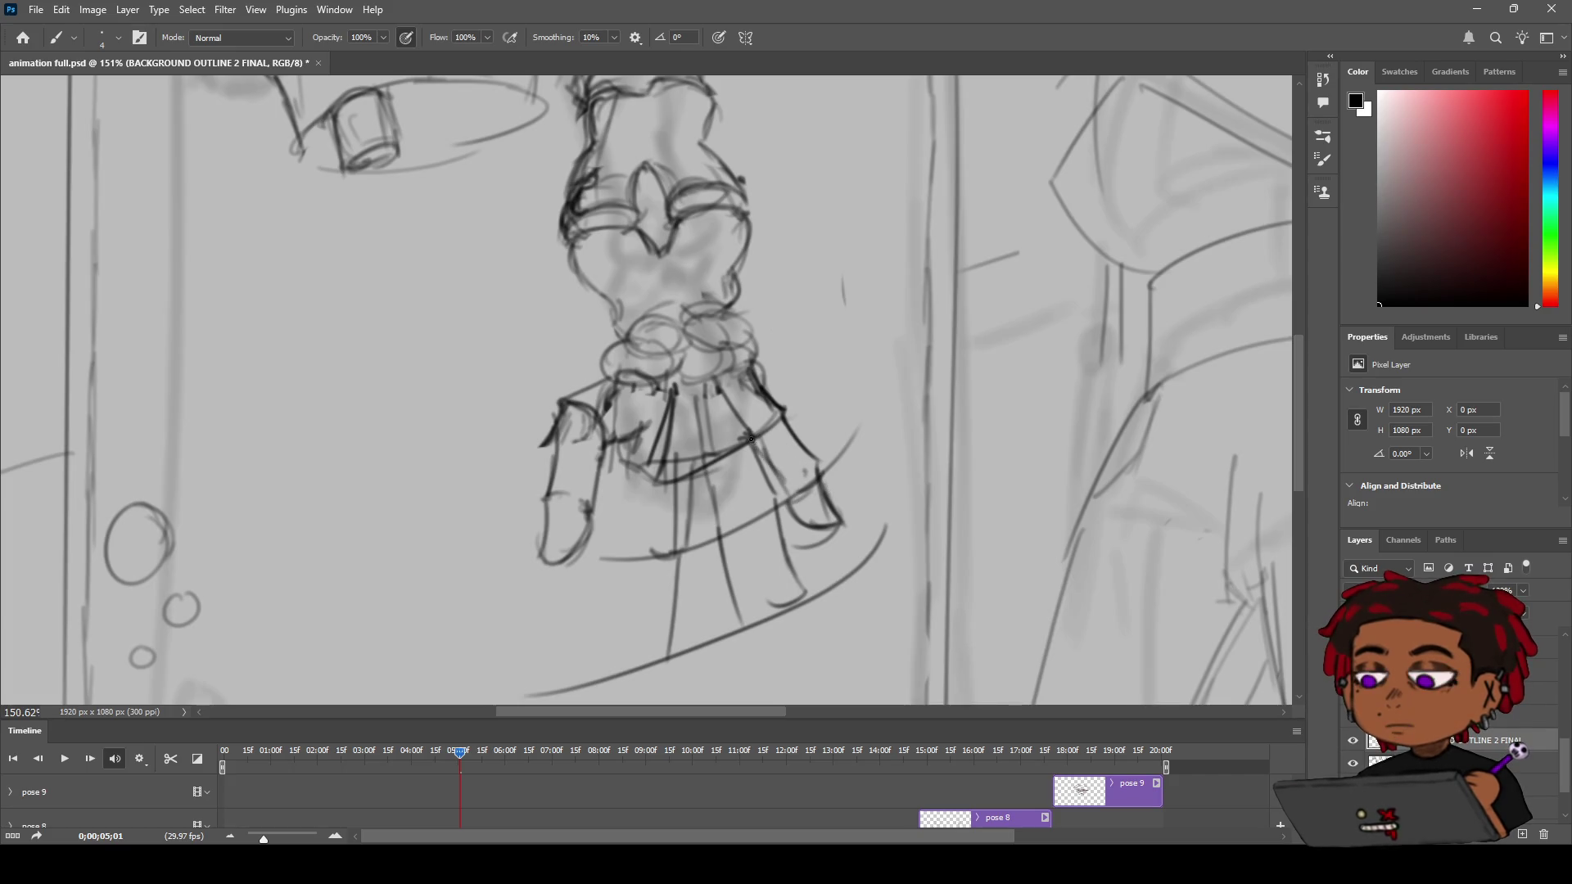
mouse_move(752, 423)
mouse_down()
mouse_move(778, 442)
mouse_move(726, 524)
mouse_up()
key(ctrl+z)
mouse_move(717, 468)
mouse_down()
mouse_move(742, 573)
mouse_move(801, 587)
mouse_up()
key(ctrl+z)
key(ctrl+z)
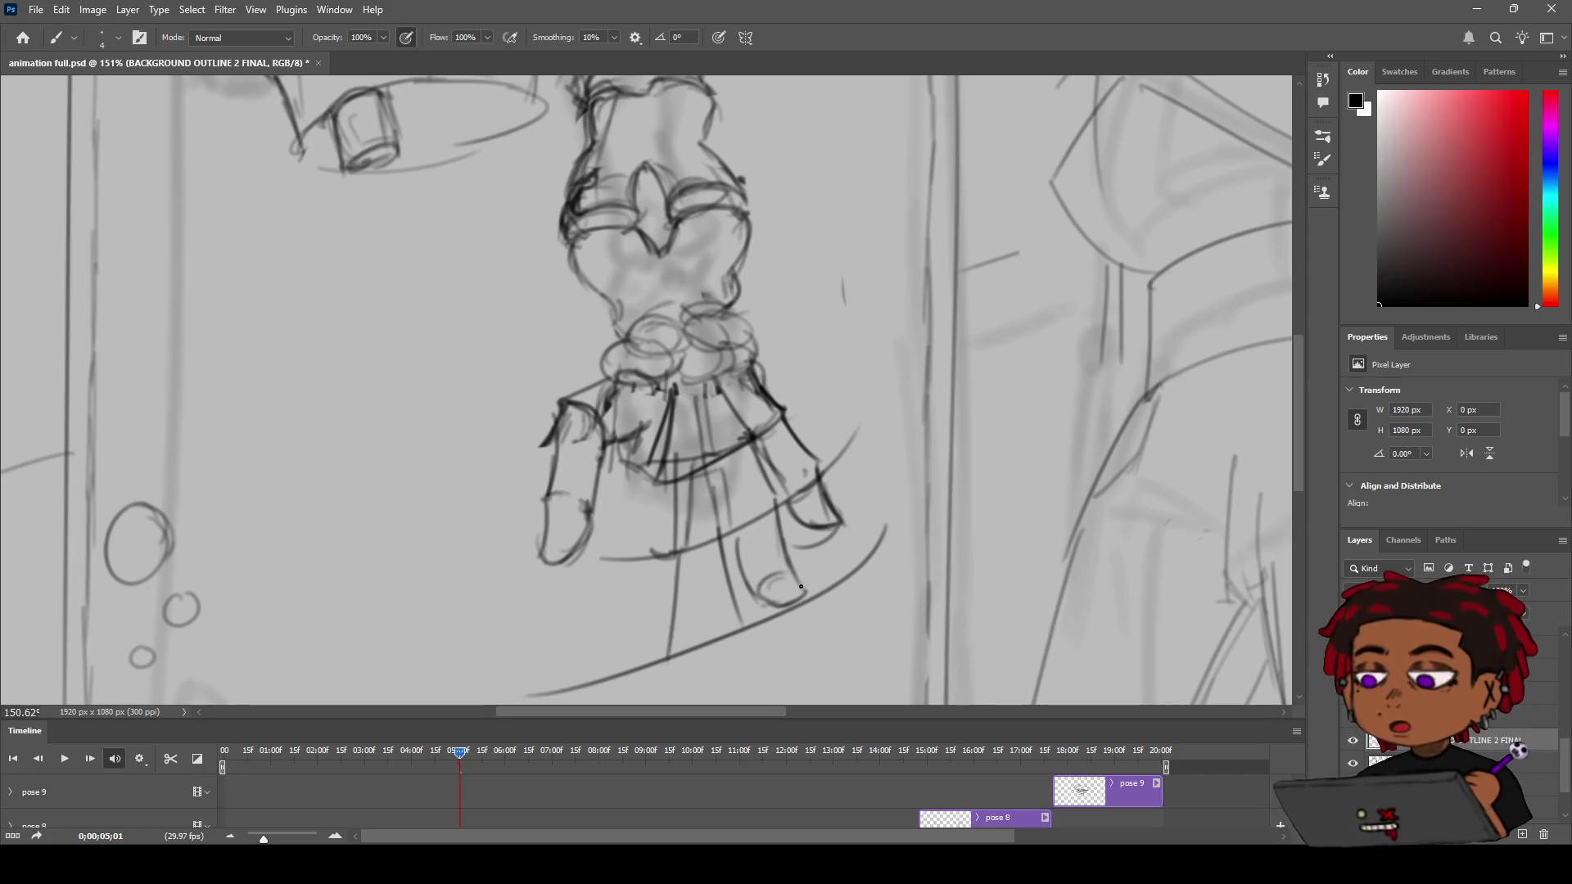
Zoom in and out to review the finger strokes before cleanup
key(z)
scroll(786, 557, down, 3)
scroll(775, 533, up, 3)
scroll(775, 533, down, 3)
scroll(778, 538, up, 3)
key(b)
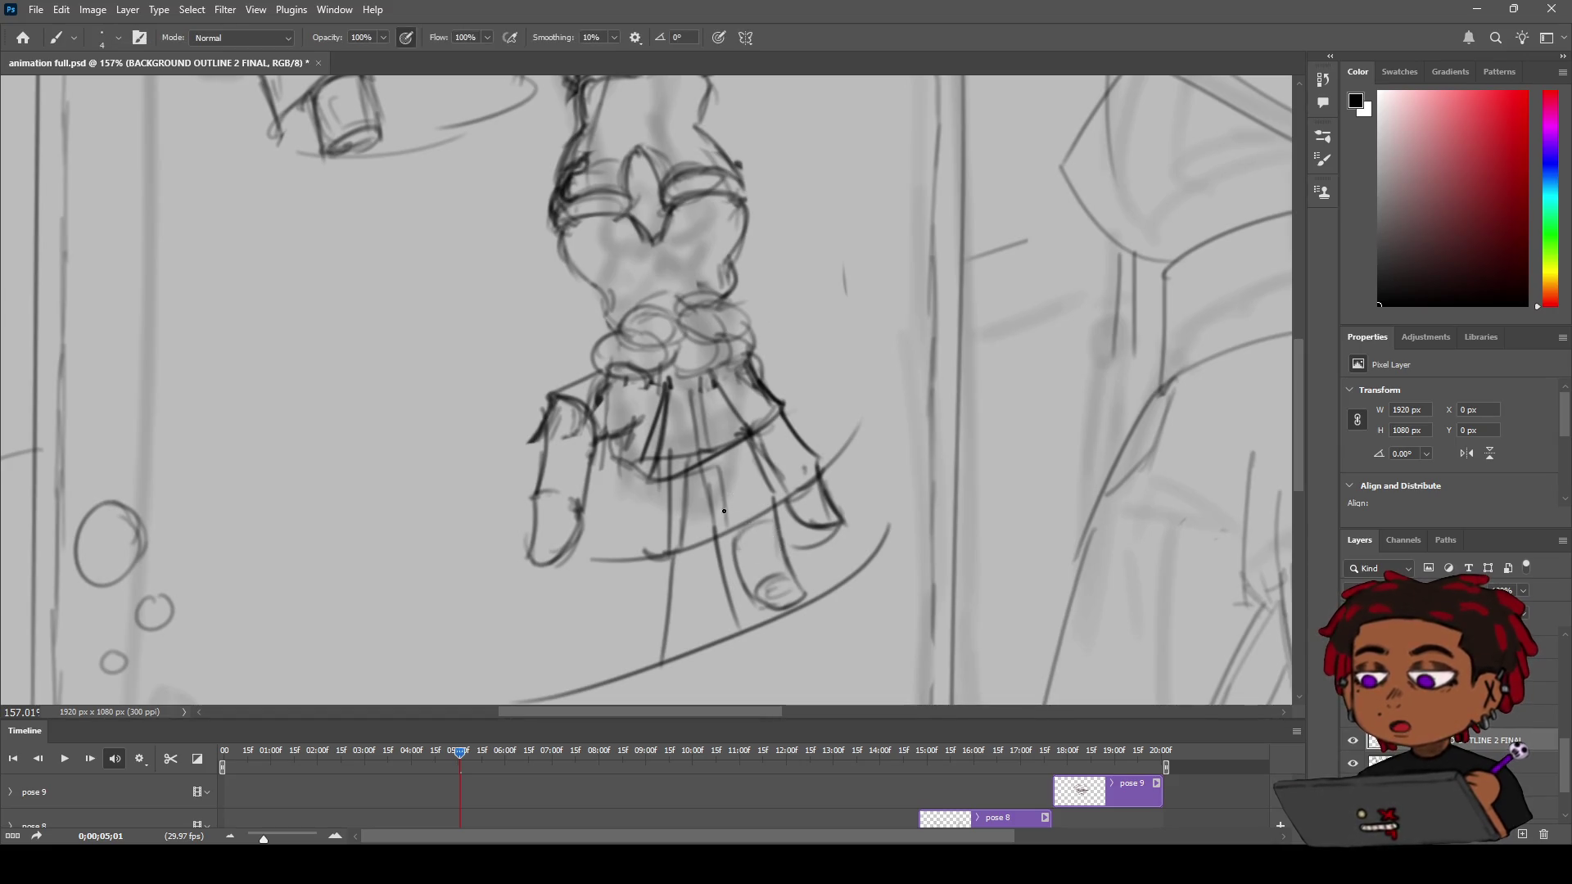
key(e)
key(z)
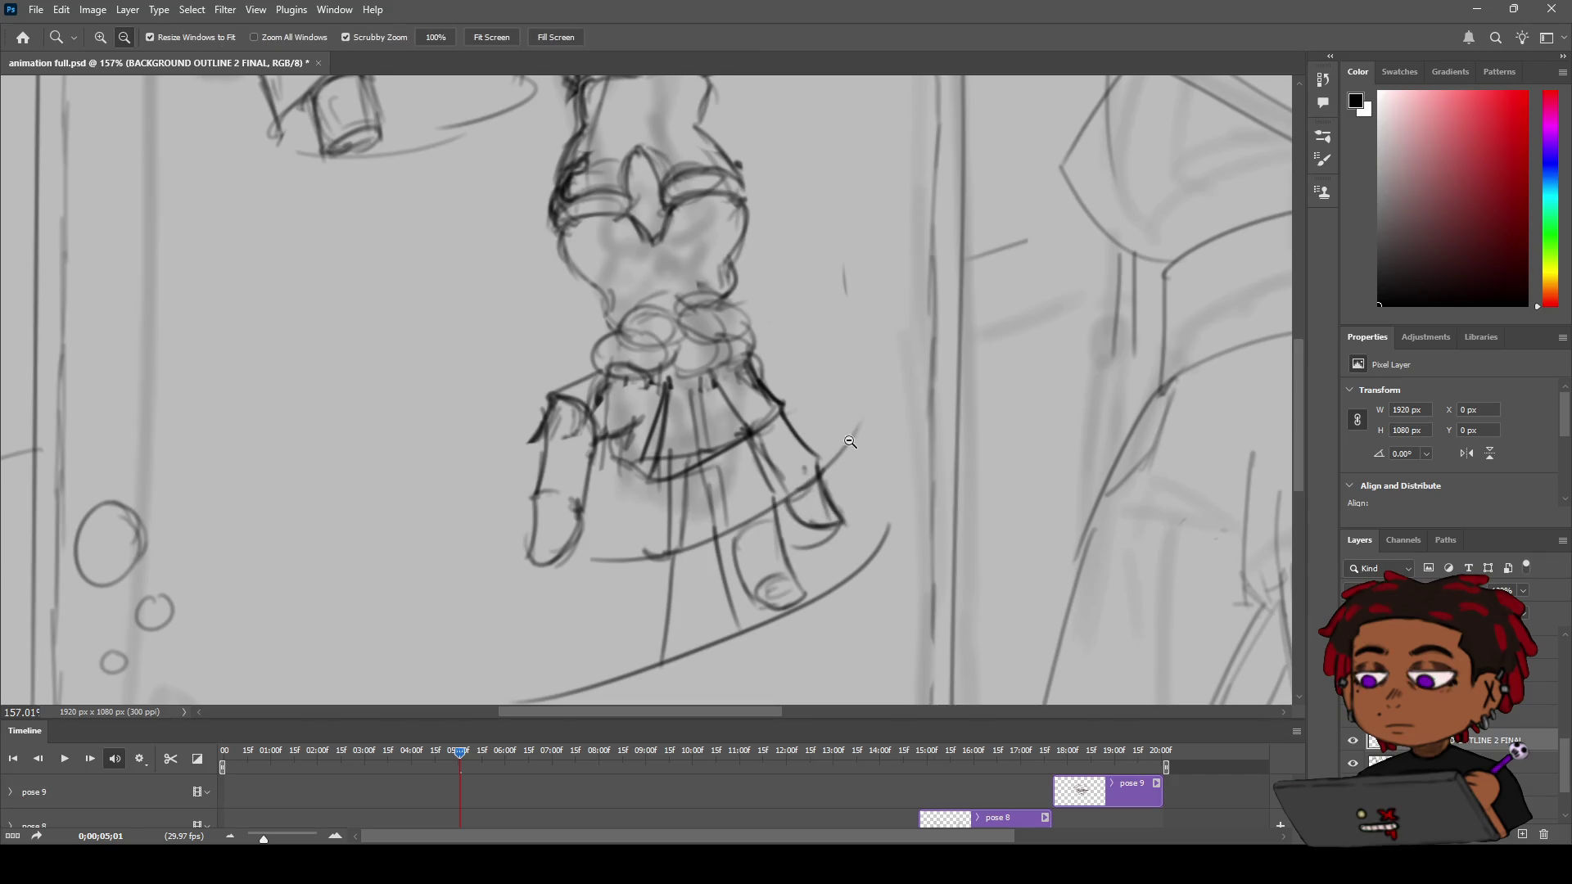
scroll(745, 476, down, 5)
scroll(745, 476, up, 3)
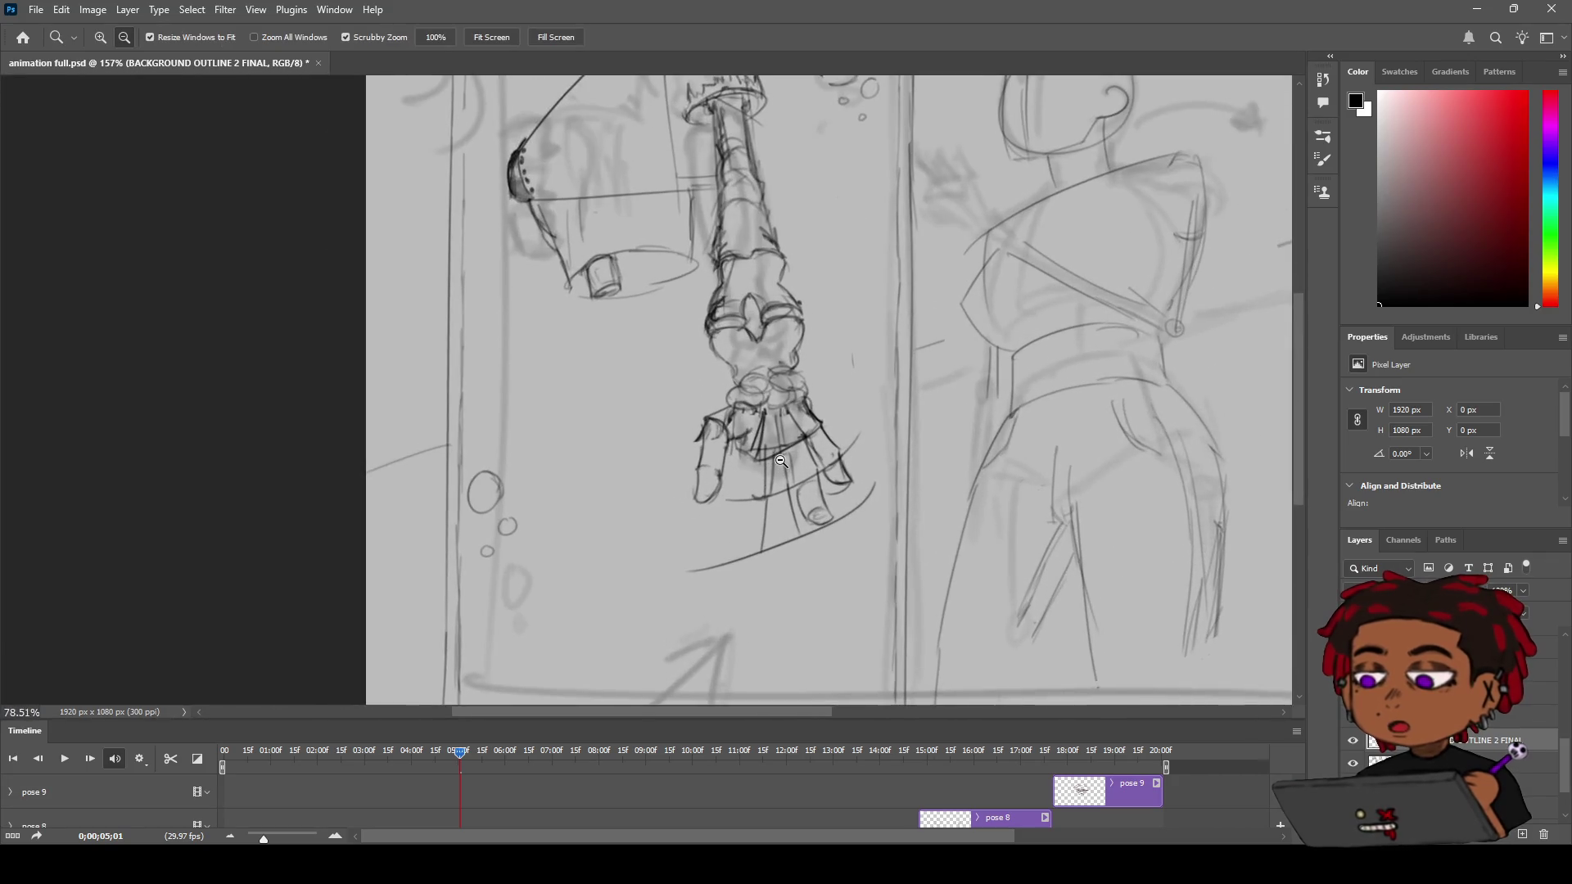
scroll(758, 469, down, 2)
scroll(757, 469, up, 2)
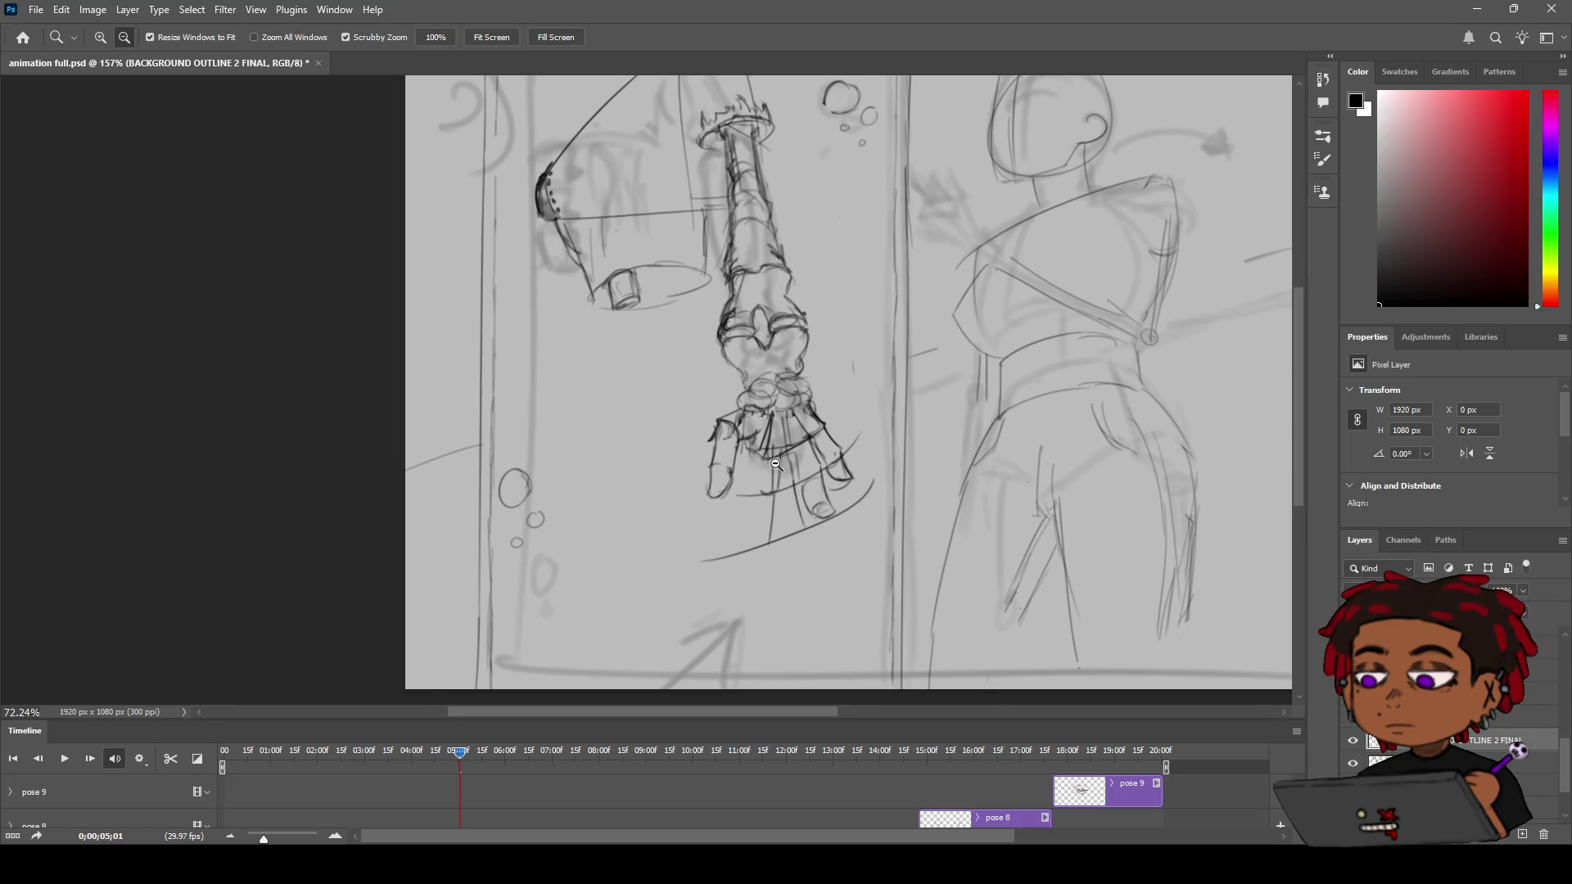
scroll(776, 464, up, 2)
Erase the fingers, the curve below the hand and the grey smudge under it
key(e)
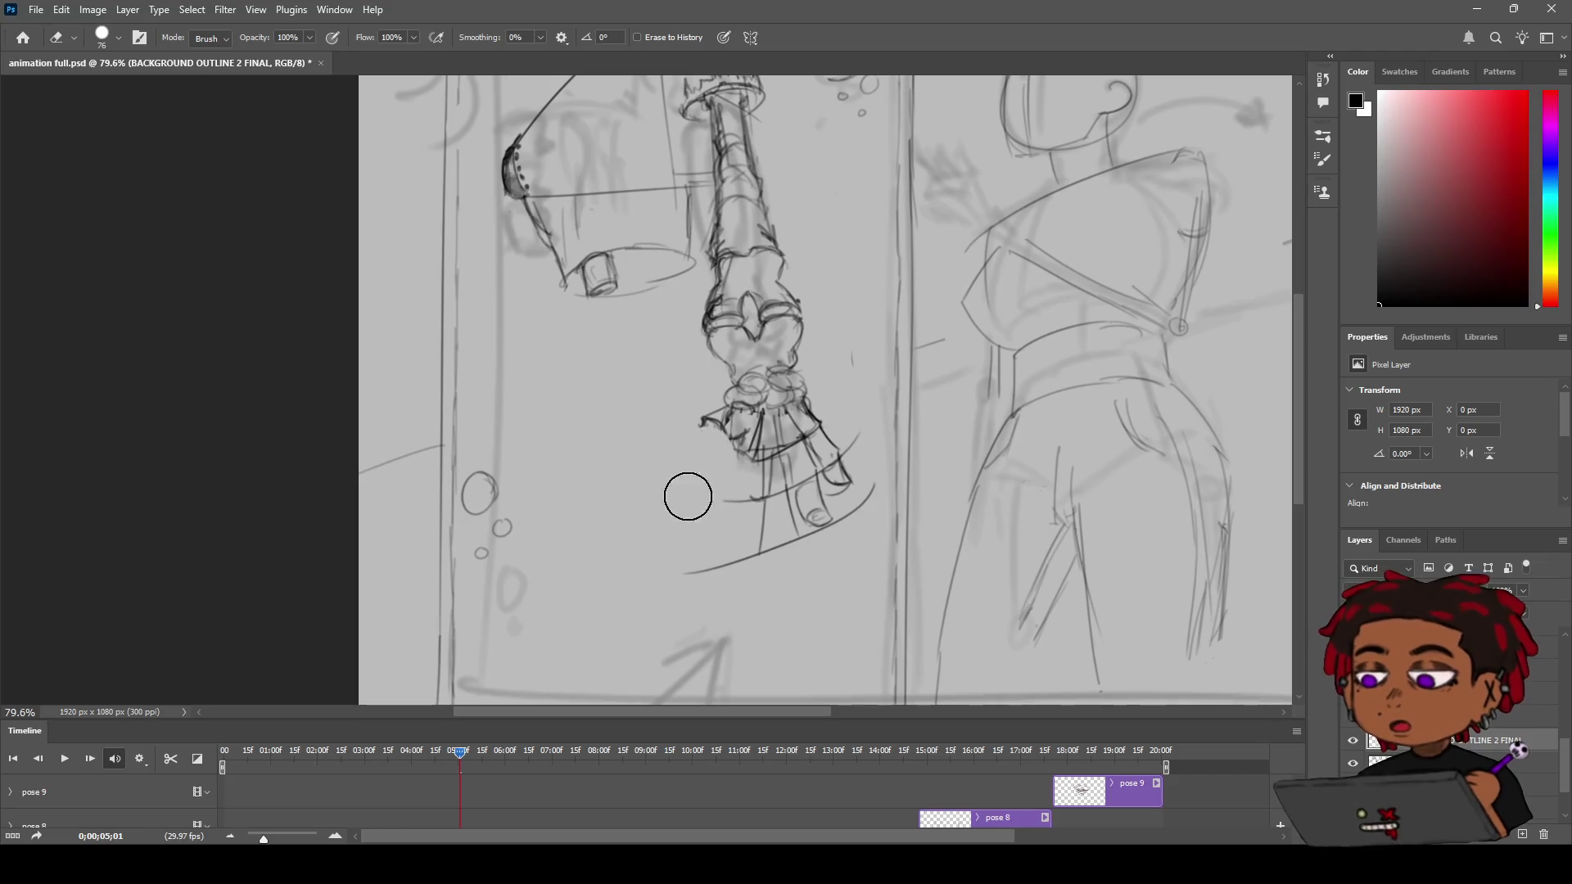
mouse_move(720, 488)
mouse_down()
mouse_move(776, 526)
mouse_move(800, 491)
mouse_move(710, 534)
mouse_up()
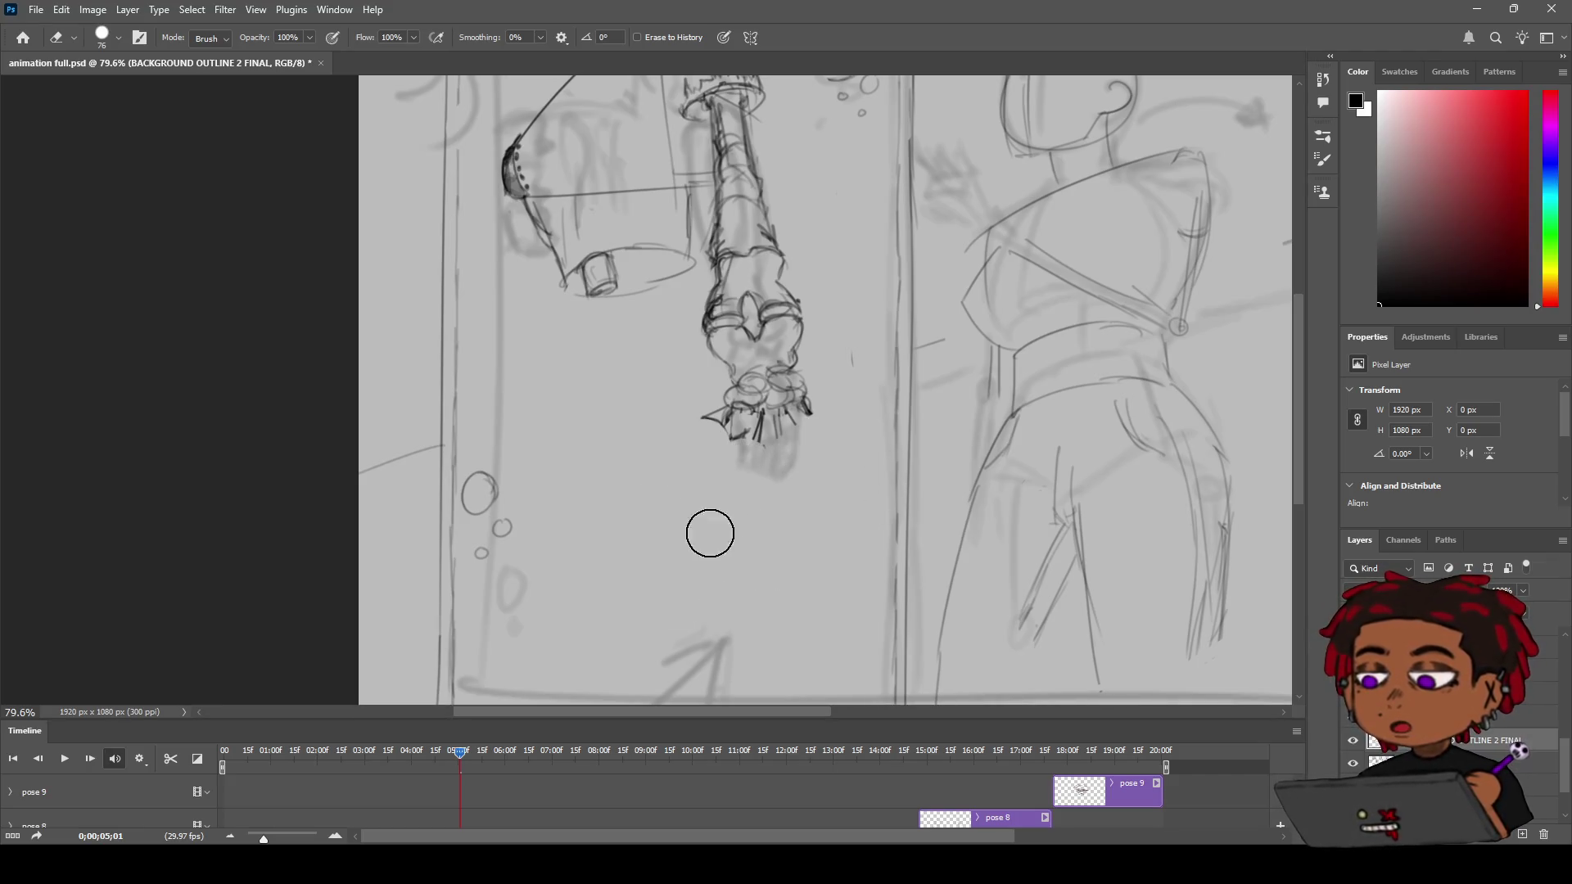
mouse_move(691, 480)
mouse_down()
mouse_move(779, 442)
mouse_move(788, 464)
mouse_up()
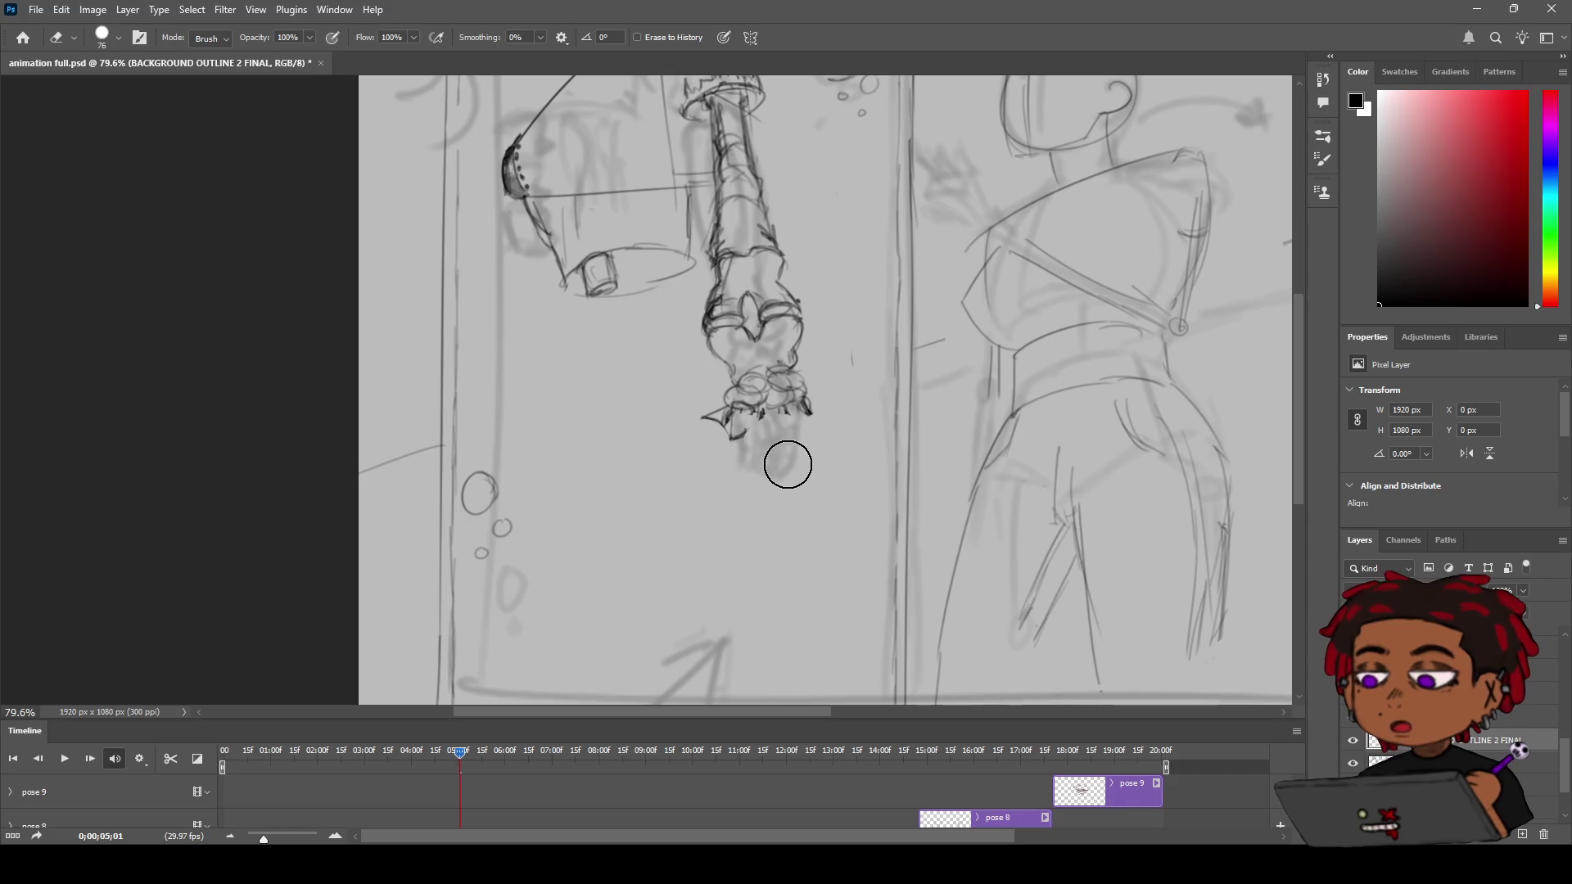
Zoom in and erase the small cylinder under the upper arm
key(z)
scroll(765, 450, up, 2)
scroll(765, 450, right, 3)
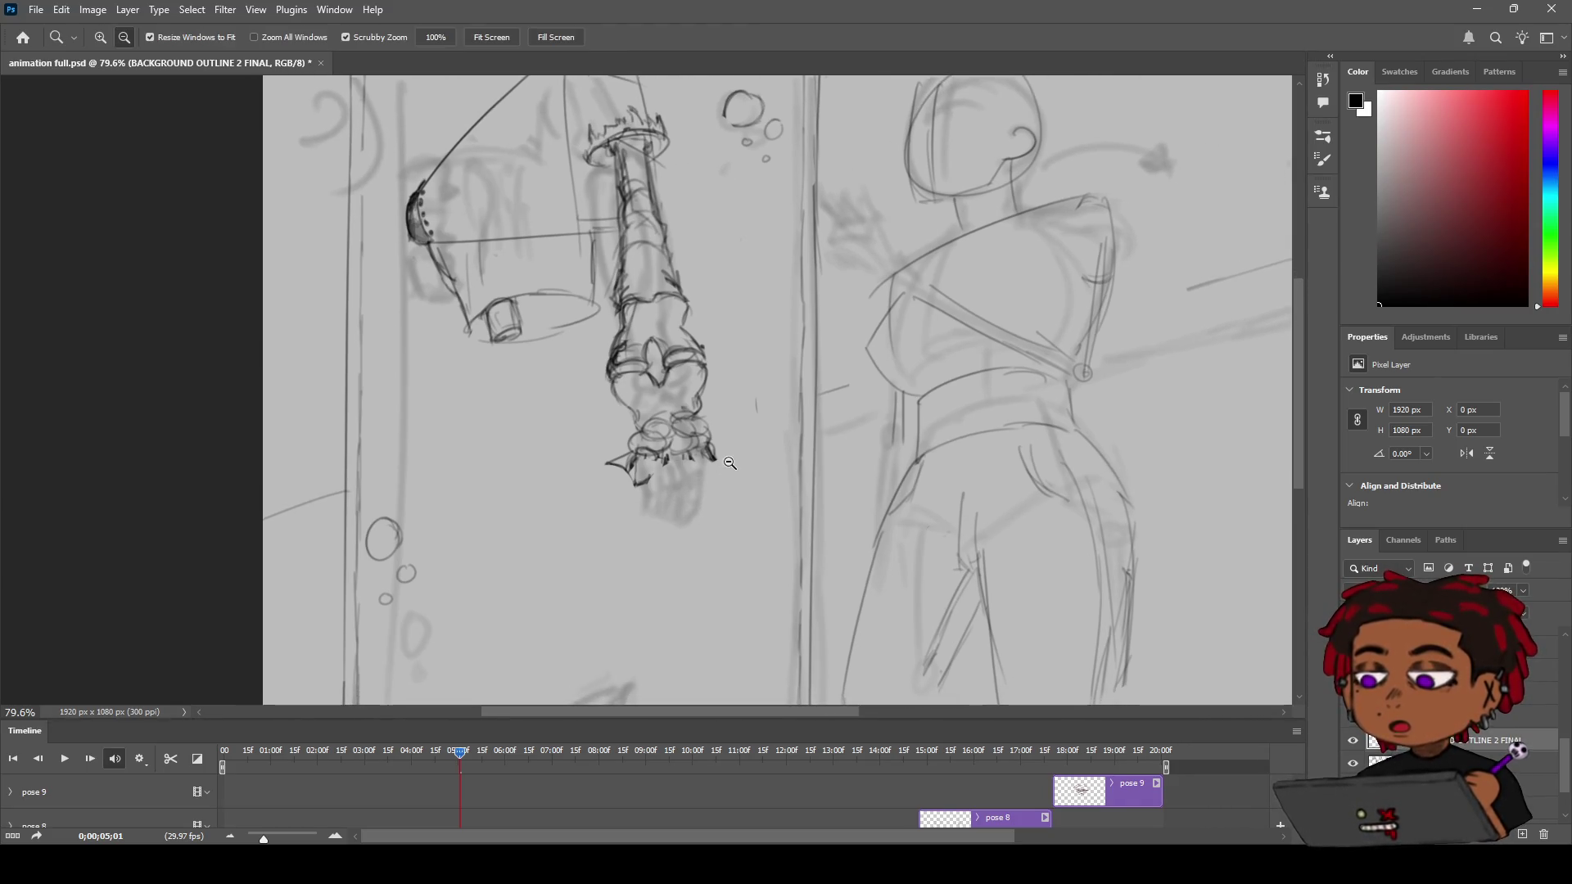
scroll(737, 450, up, 4)
scroll(779, 421, down, 2)
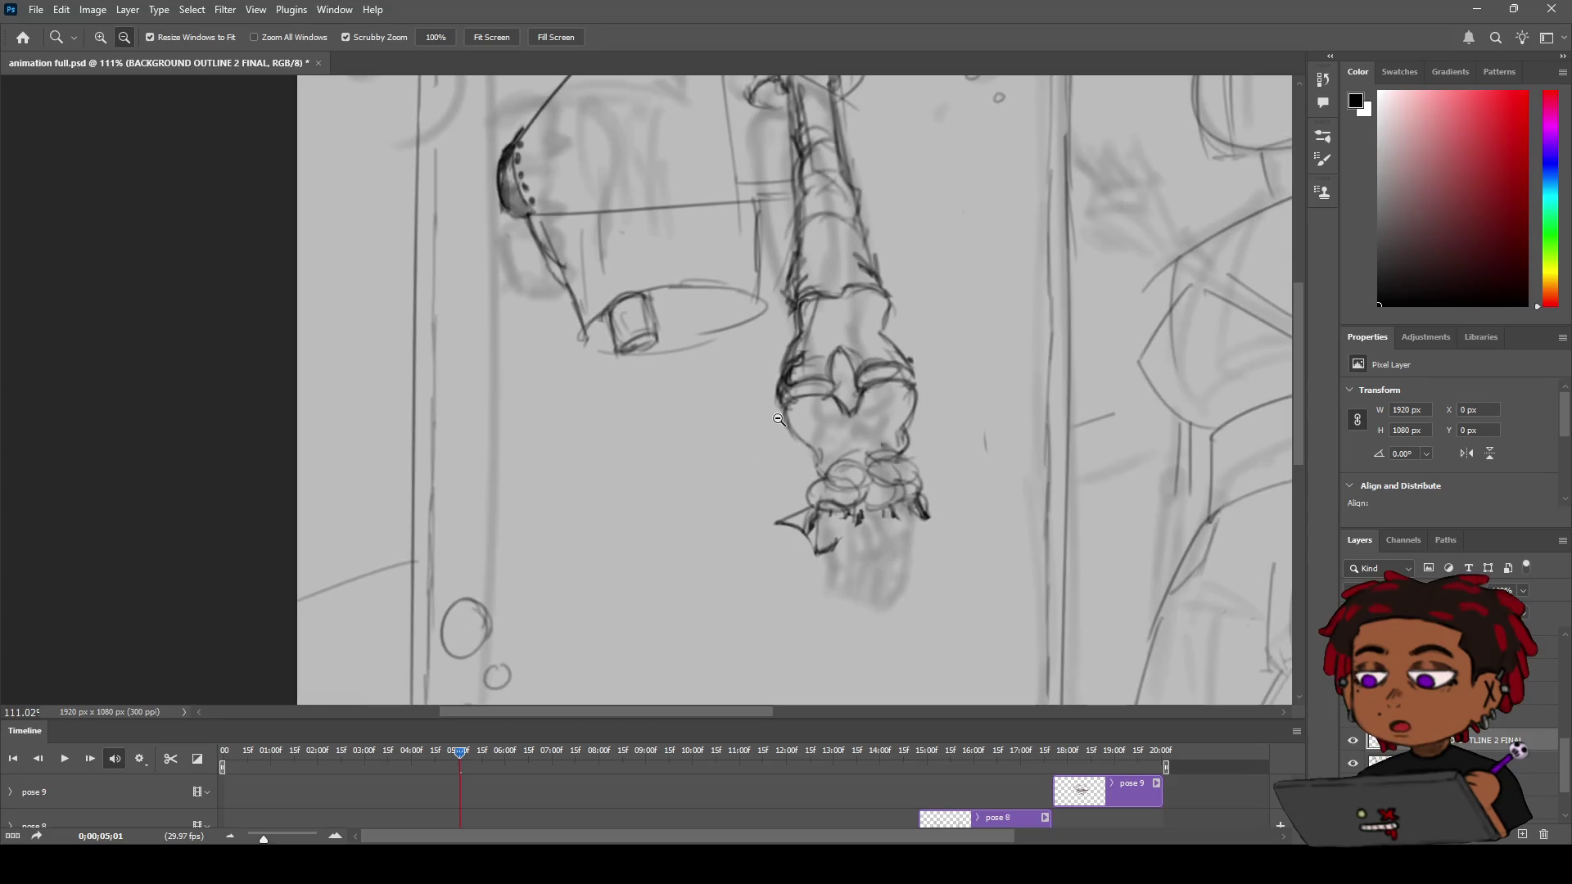
key(e)
drag(632, 326, 725, 283)
key(b)
key(ctrl+z)
Draw an elliptical rim at the upper arm's end with short strokes inside it
mouse_move(584, 333)
mouse_down()
mouse_move(732, 299)
mouse_move(711, 335)
mouse_move(612, 360)
mouse_move(707, 336)
mouse_up()
key(ctrl+z)
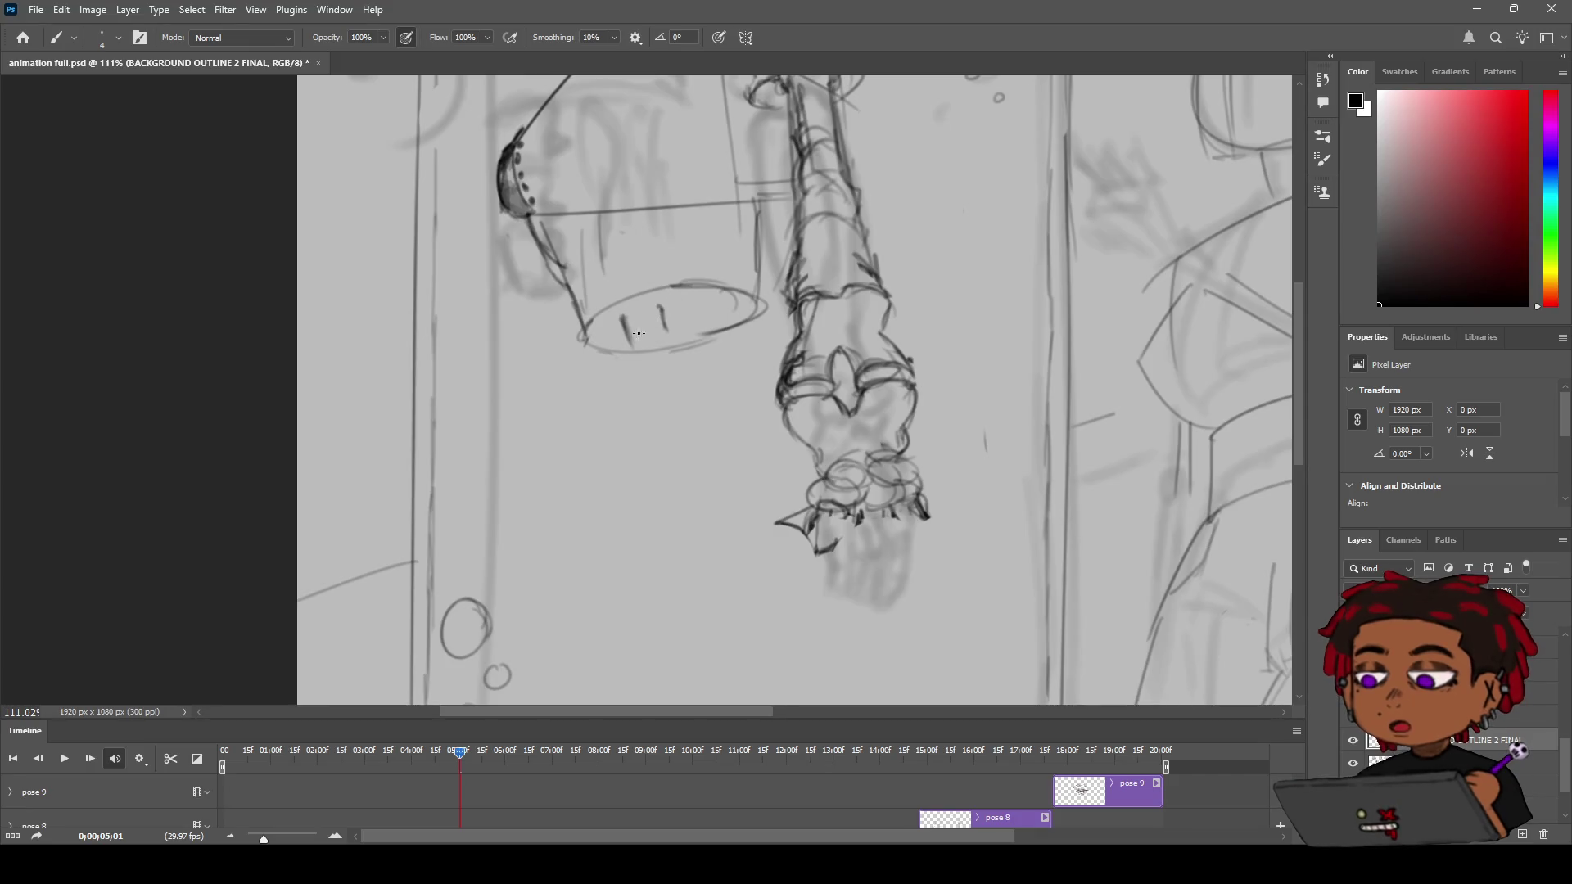
mouse_move(664, 313)
mouse_down()
mouse_move(666, 334)
mouse_move(637, 344)
mouse_move(645, 369)
mouse_up()
drag(655, 366, 661, 369)
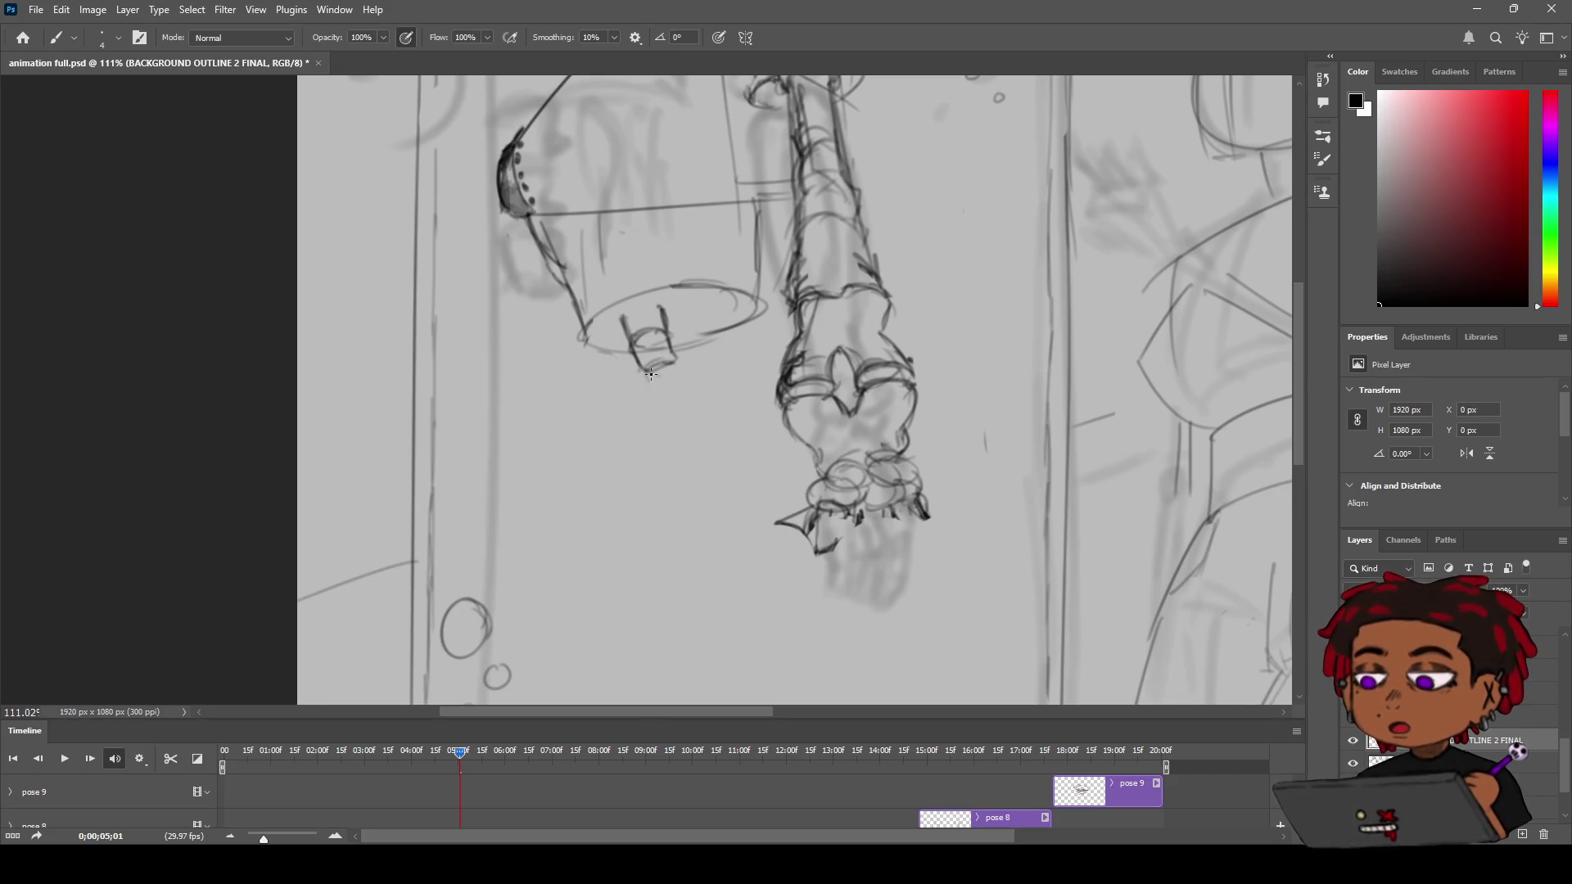
Draw the small cylindrical peg hanging beneath the rim, touching up its right edge
key(z)
mouse_move(716, 340)
mouse_down()
mouse_move(641, 376)
mouse_move(671, 377)
mouse_up()
key(b)
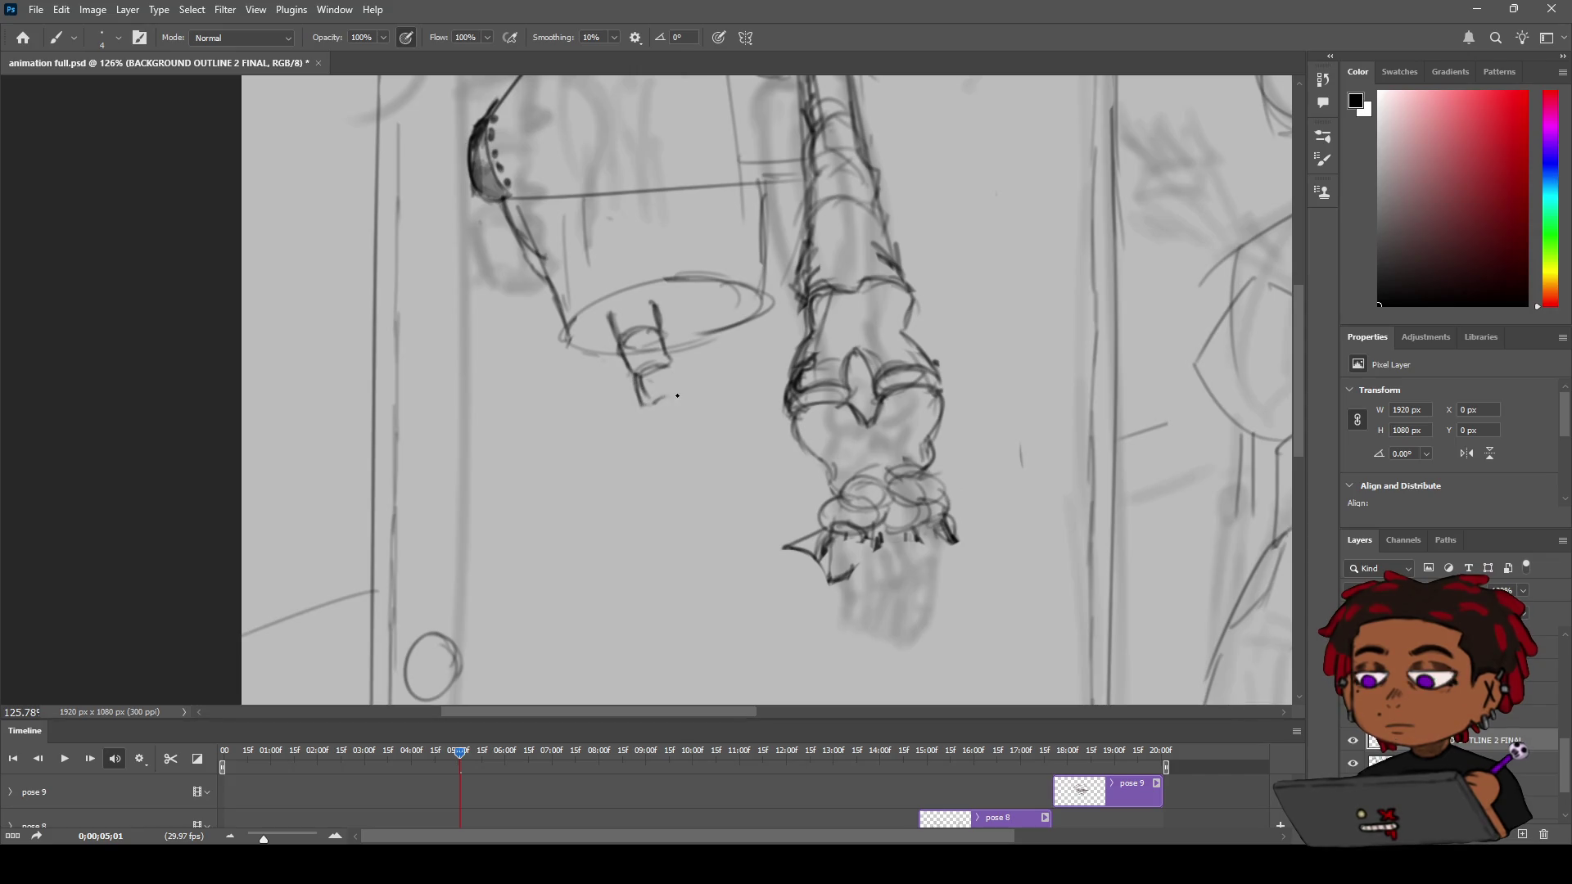
drag(671, 369, 665, 405)
mouse_move(674, 380)
mouse_down()
mouse_move(665, 363)
mouse_move(630, 374)
mouse_move(634, 404)
mouse_up()
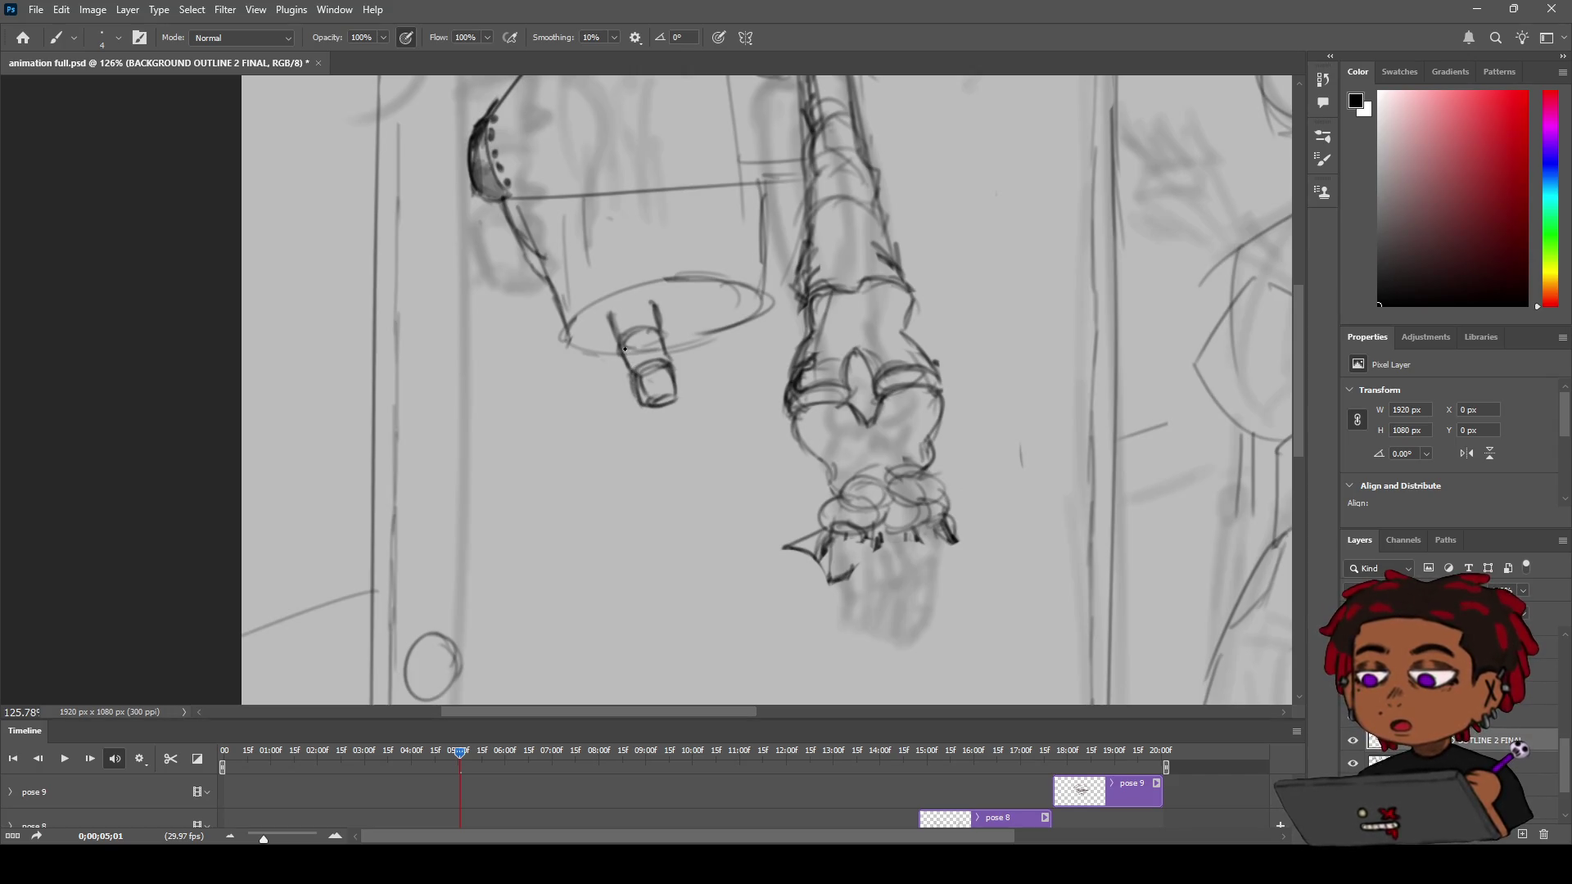
Retrace the ellipse's lower-left curve and erase stray lines at the cylinder's bottom
key(e)
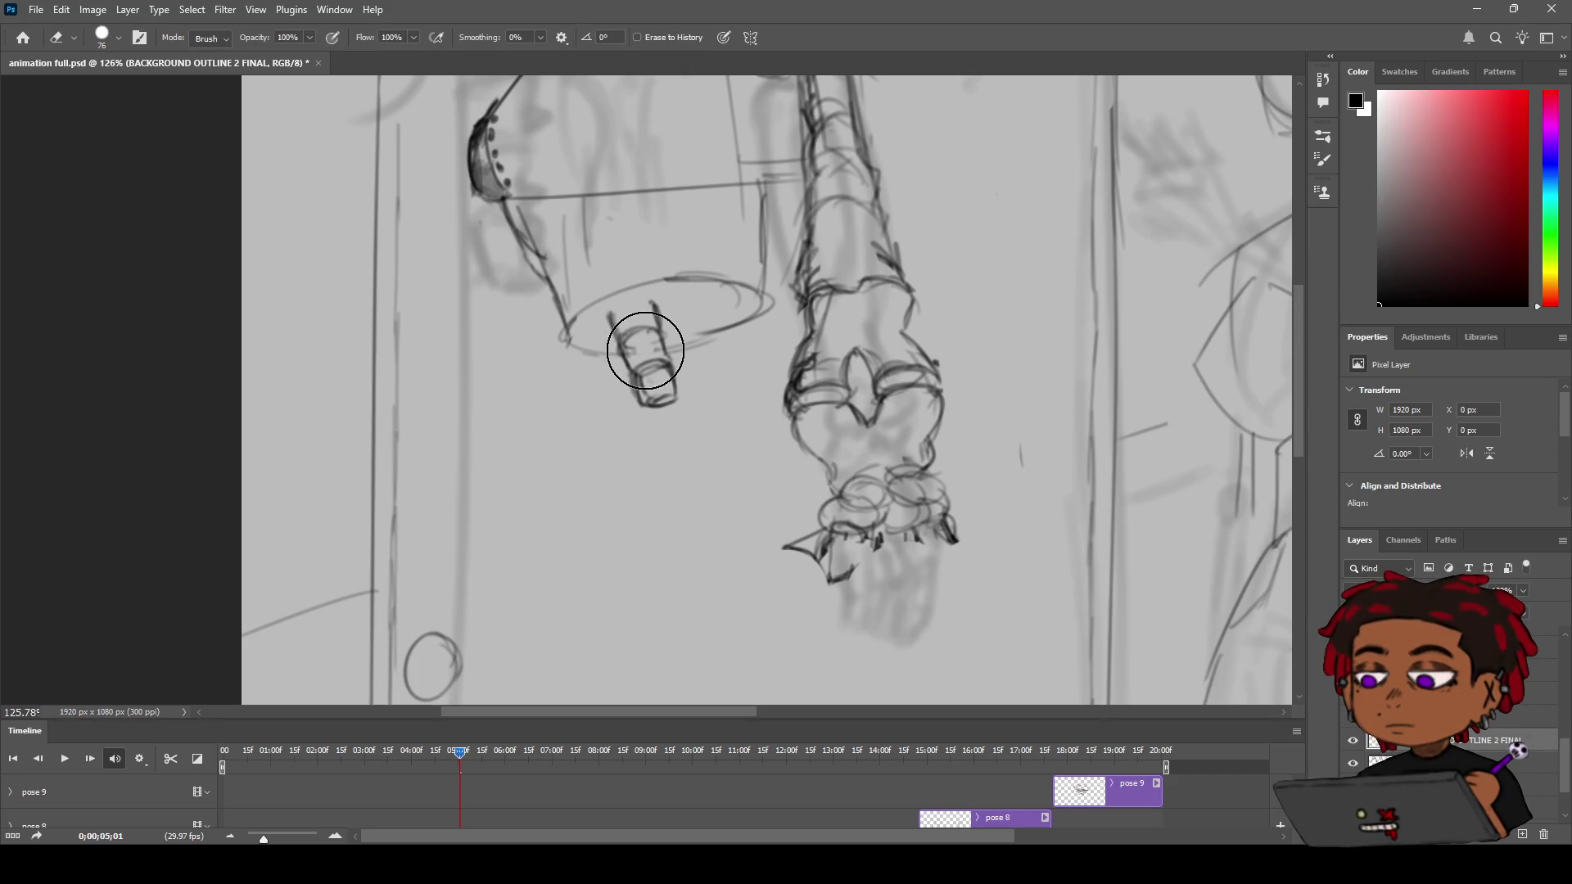
key(b)
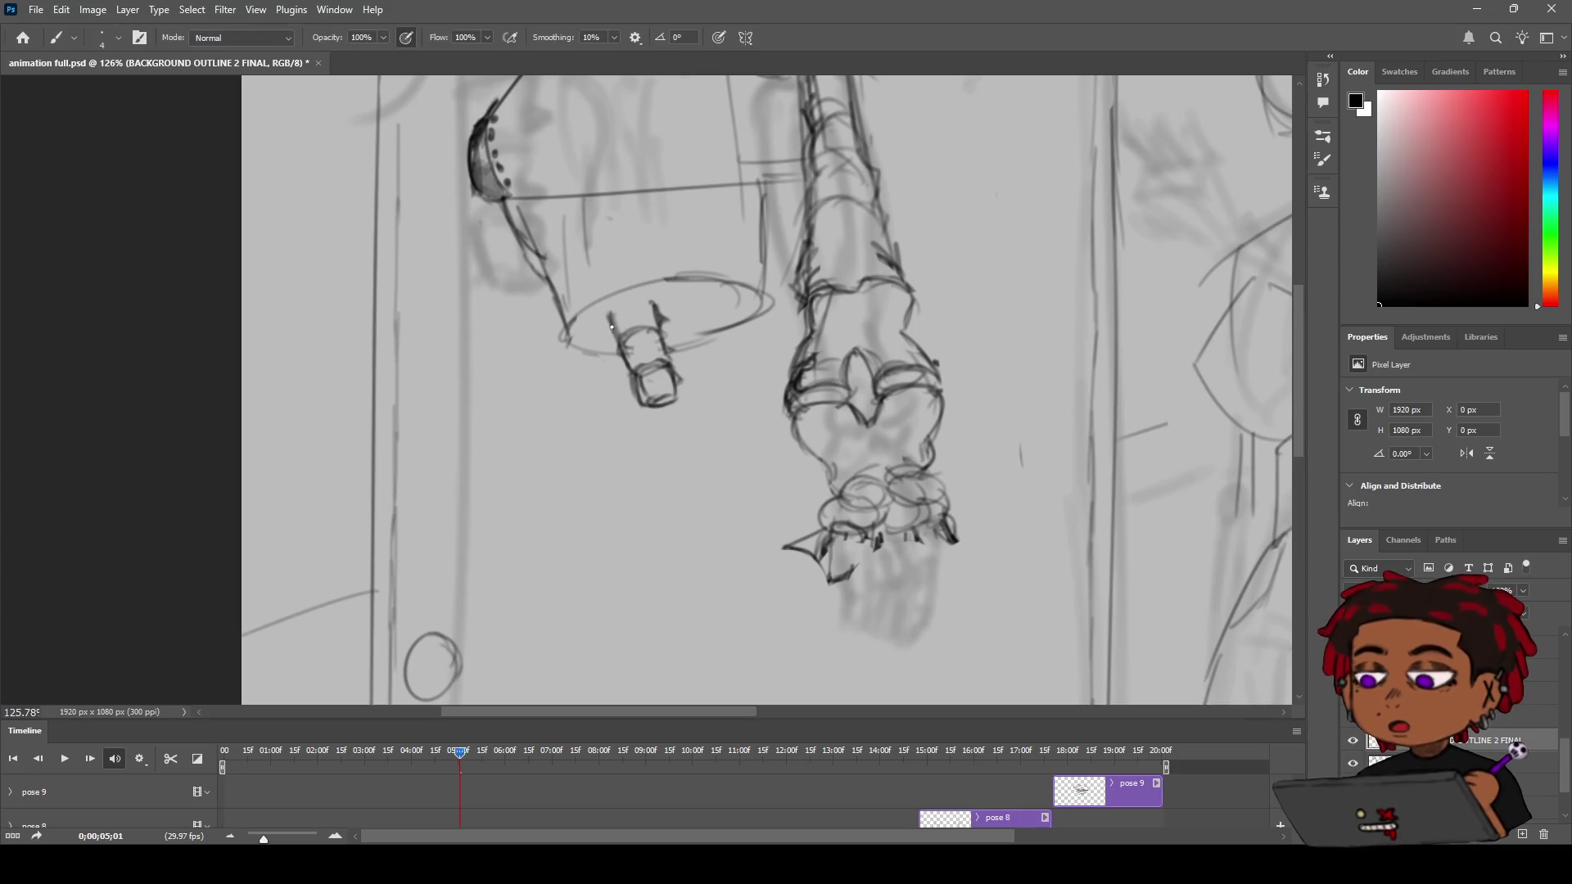
drag(571, 338, 623, 356)
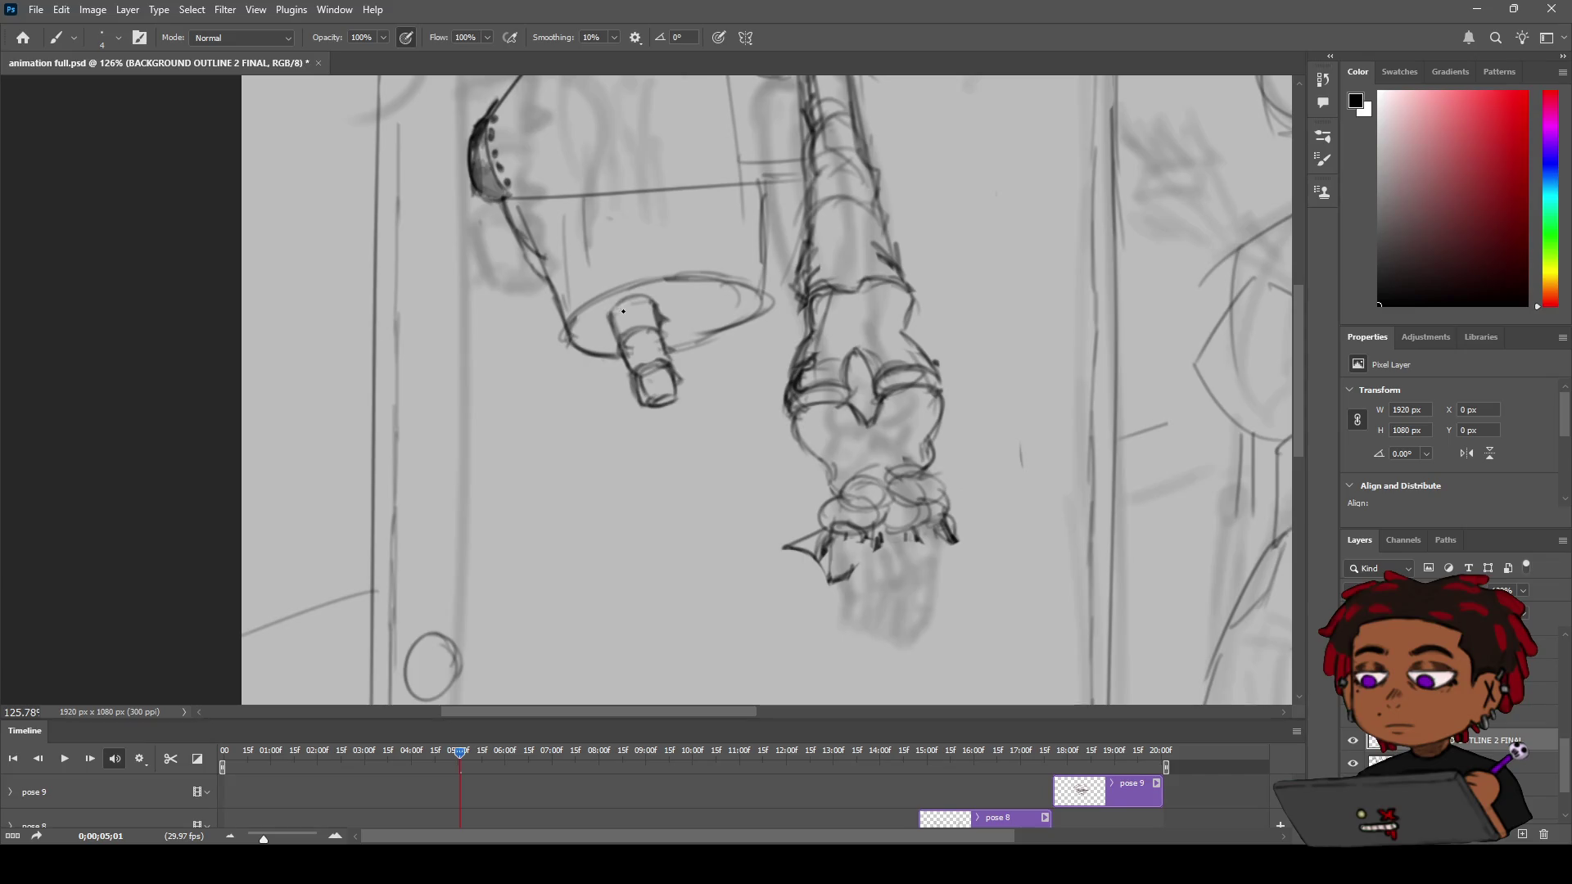
key(e)
click(647, 385)
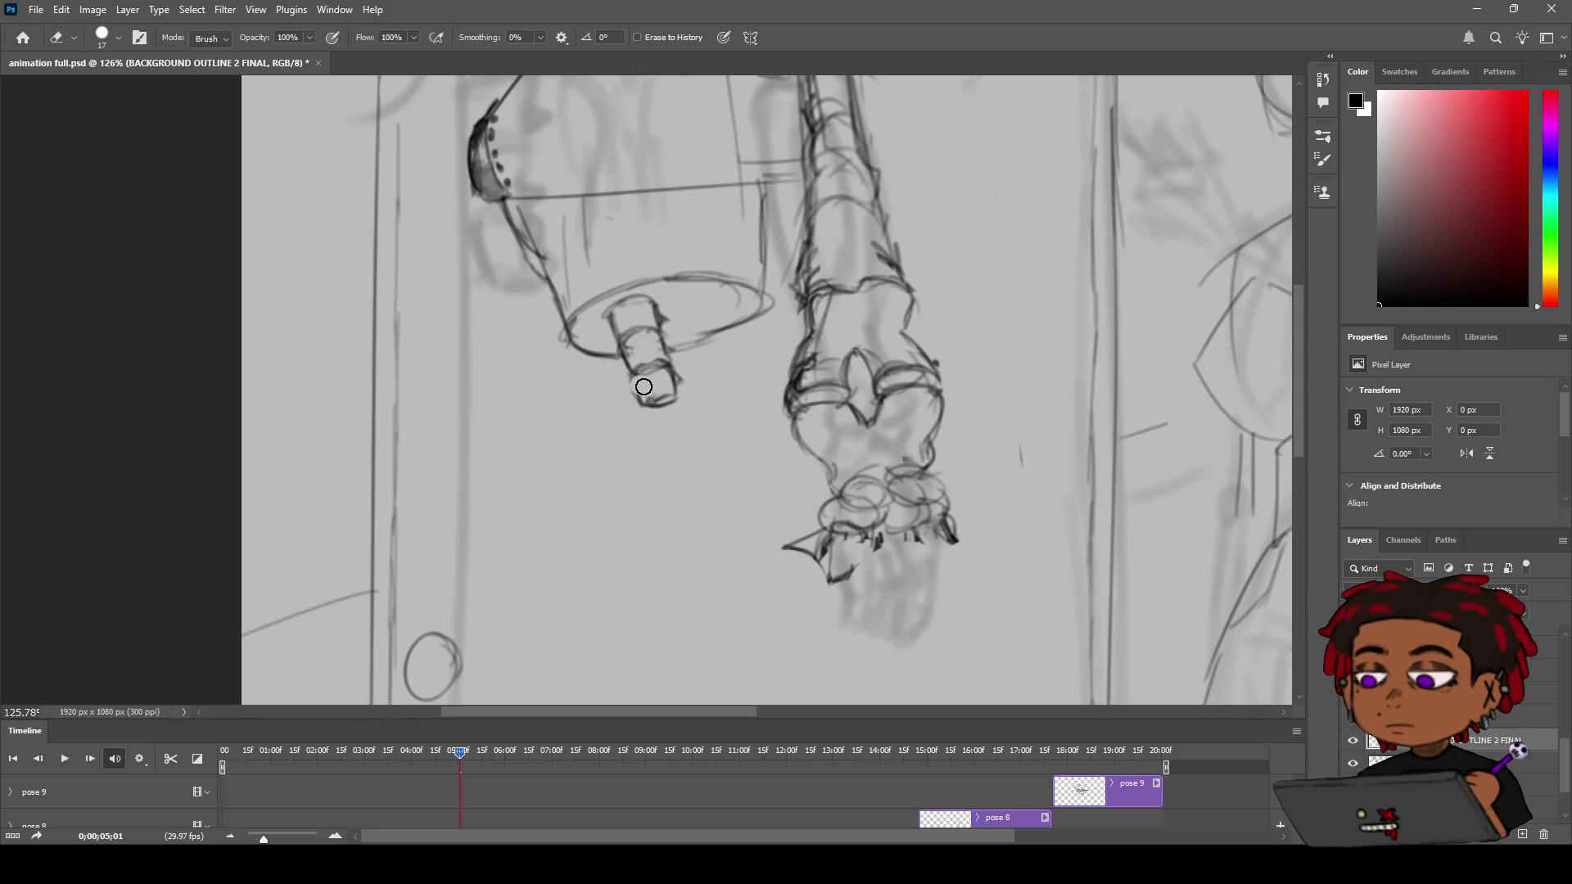
Darken the cylinder's lower right edge, then zoom out to view the whole frame
key(b)
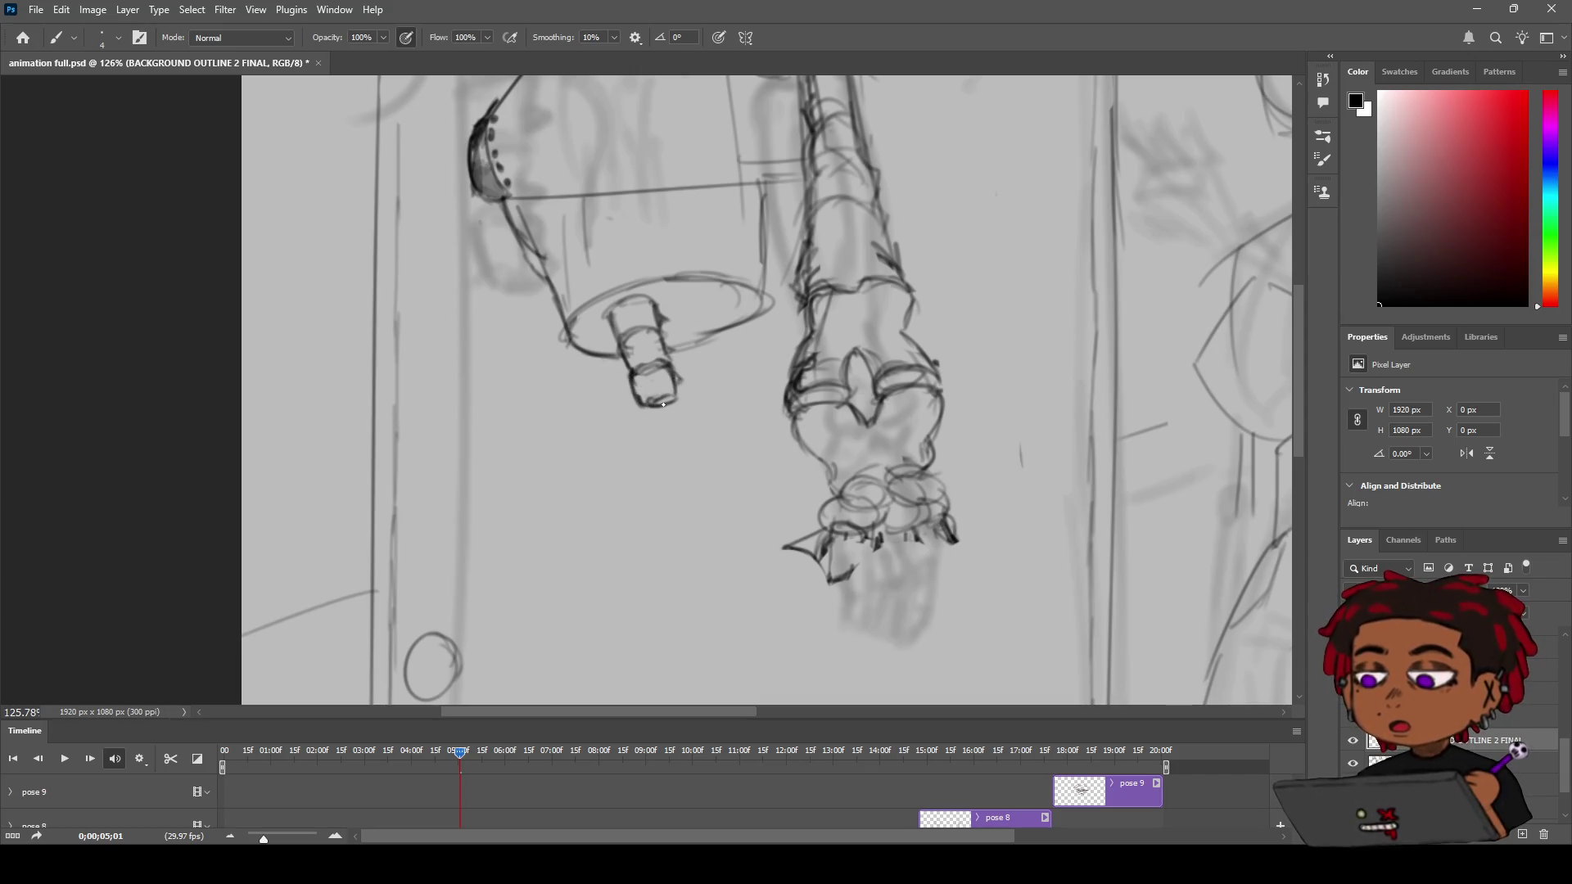
drag(668, 404, 678, 382)
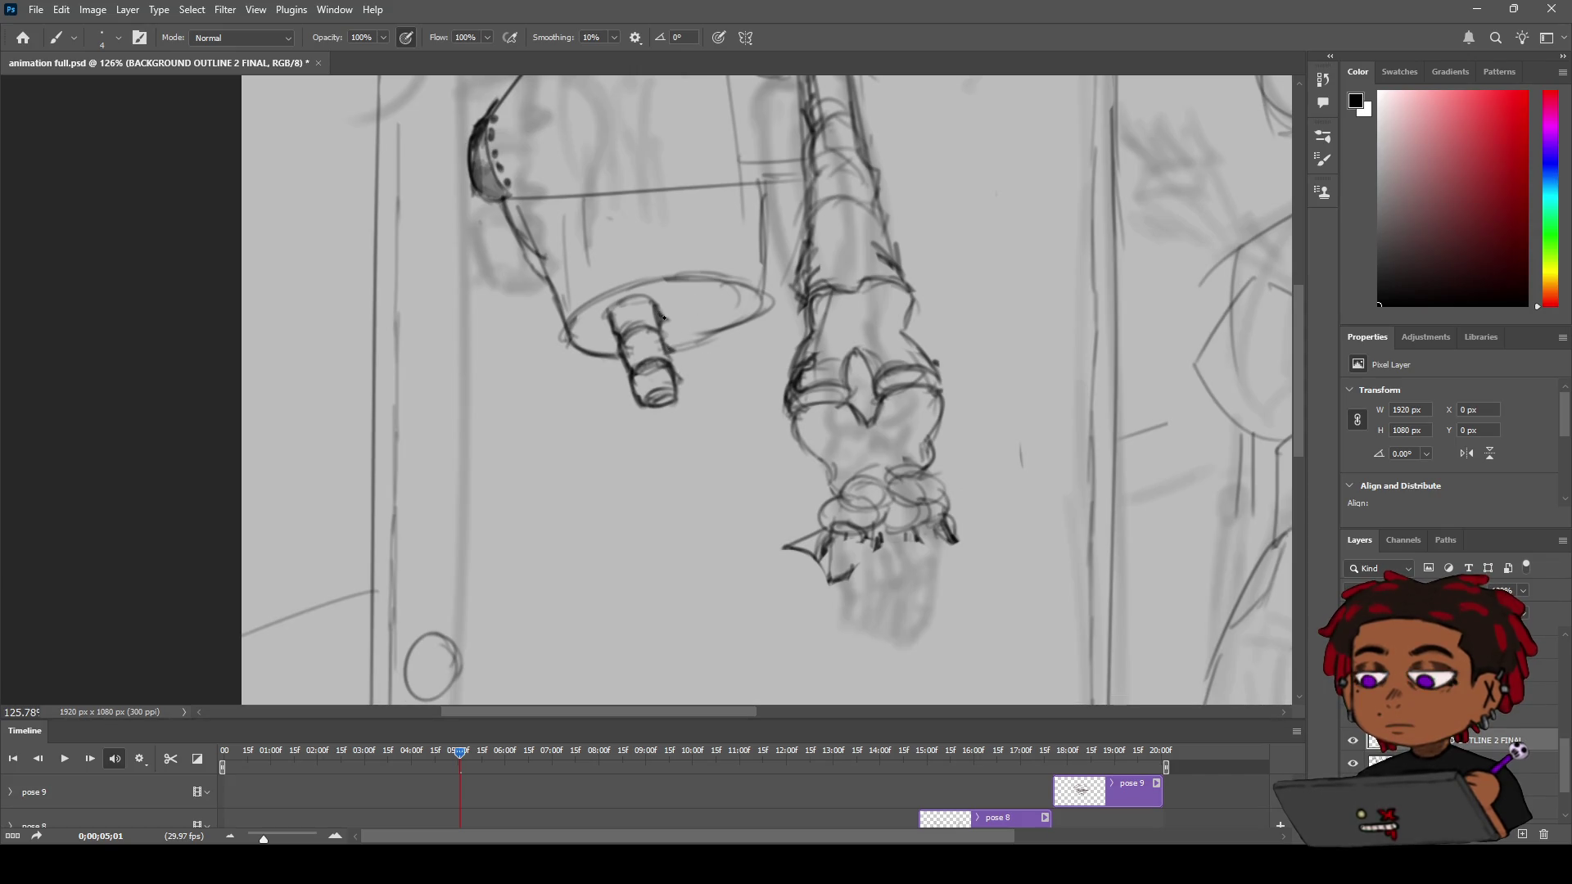
key(z)
mouse_move(664, 317)
mouse_down()
mouse_move(593, 369)
mouse_move(678, 342)
mouse_up()
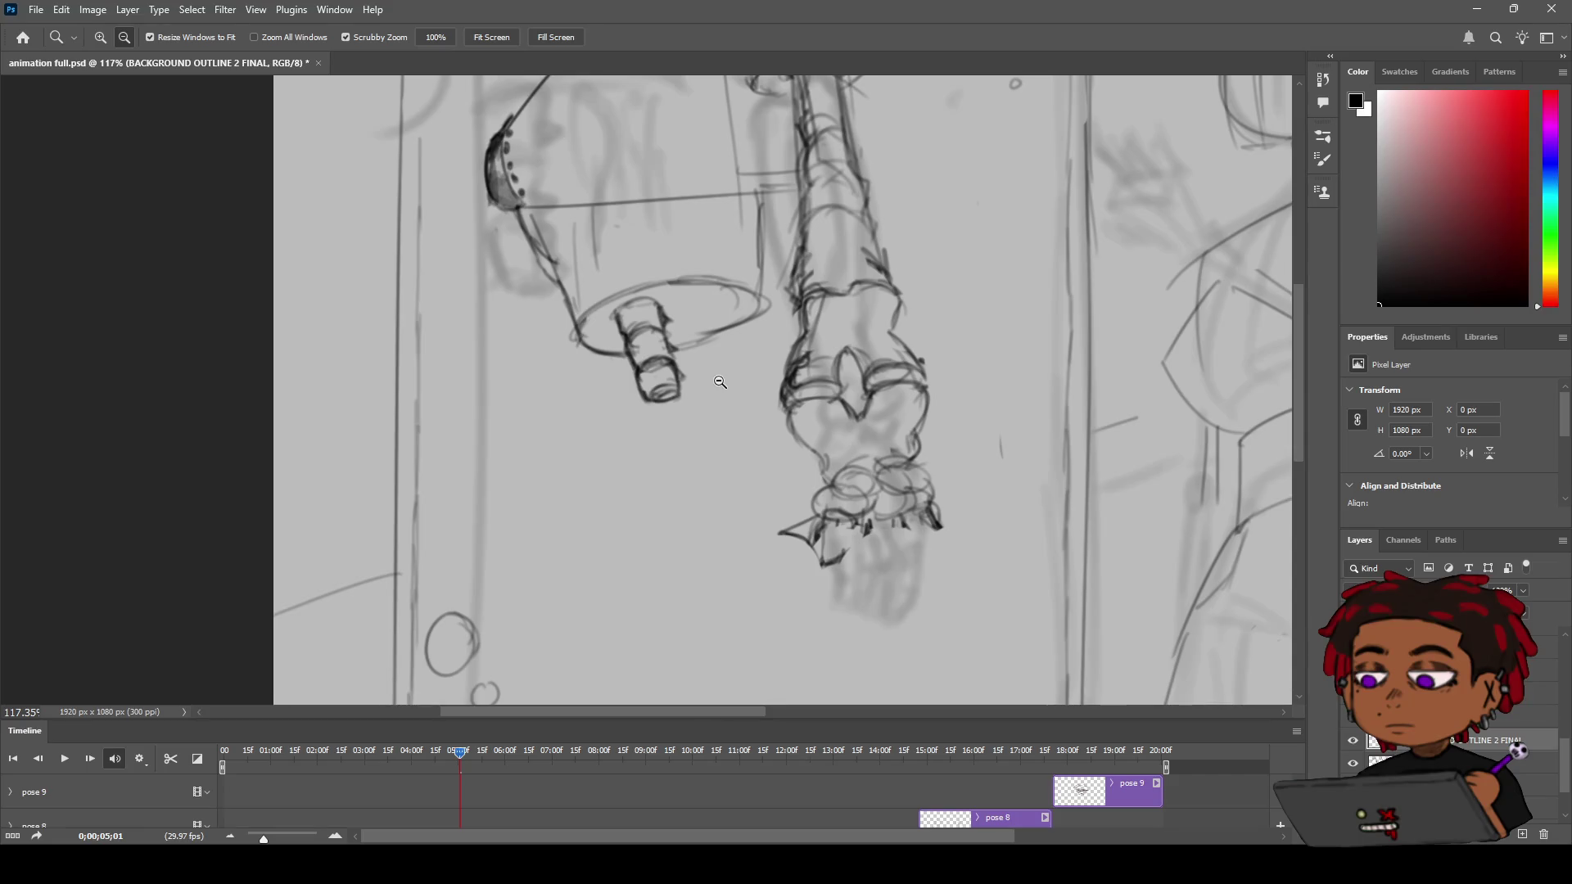
mouse_move(720, 383)
mouse_down()
mouse_move(658, 407)
mouse_move(691, 390)
mouse_up()
Pan and zoom to frame the arm sketches around the claw tips
key(h)
drag(722, 307, 712, 467)
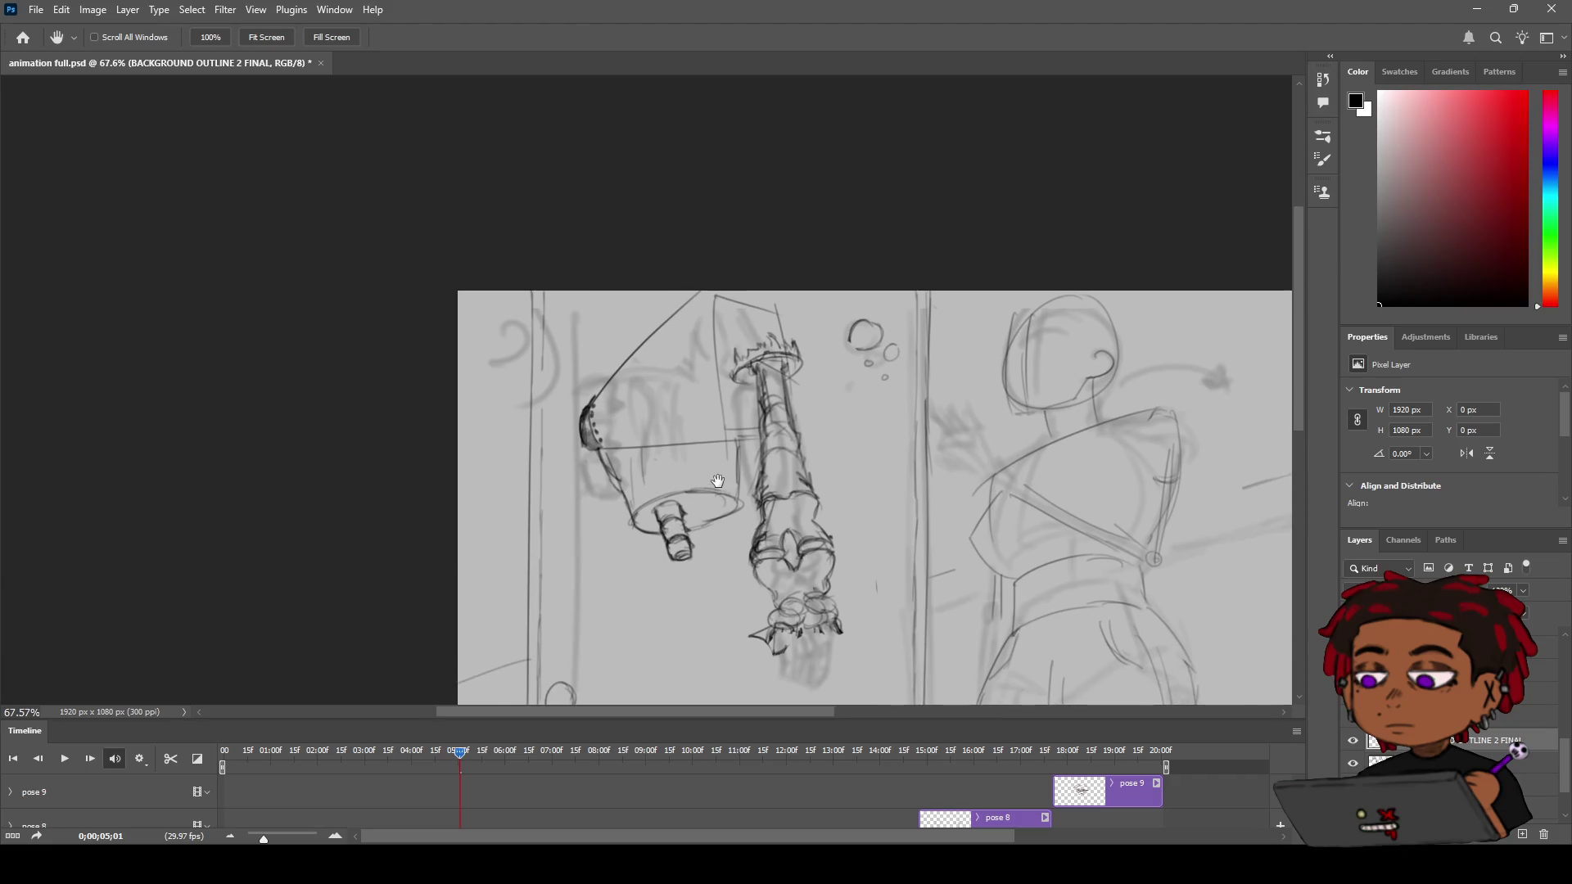
key(b)
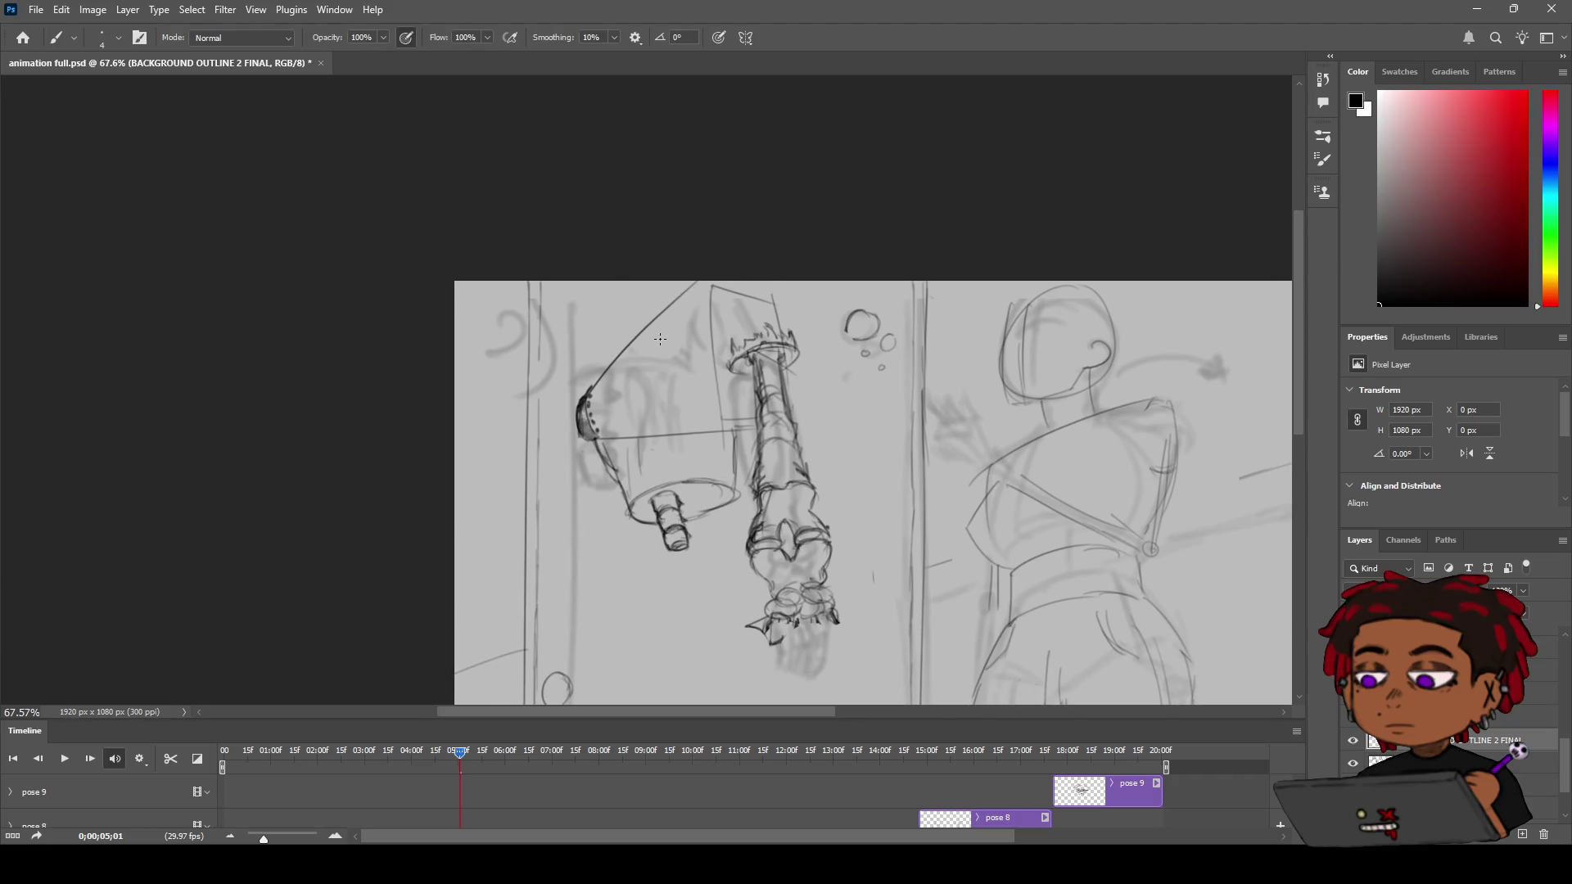
key(z)
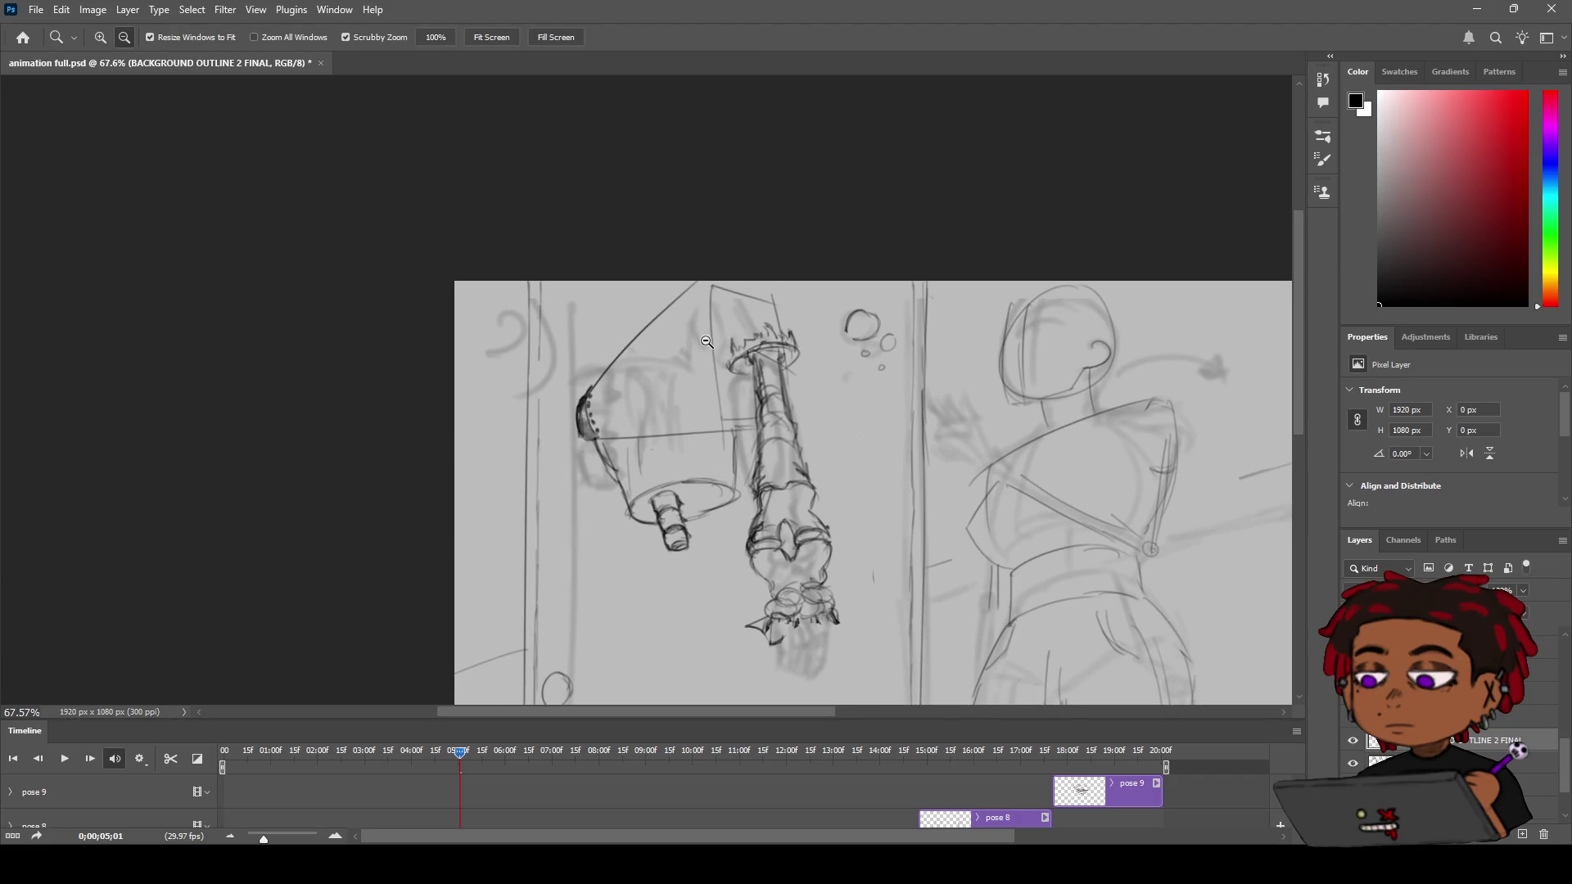
drag(706, 342, 700, 343)
key(h)
mouse_move(761, 423)
mouse_down()
mouse_move(709, 348)
mouse_move(748, 360)
mouse_up()
key(z)
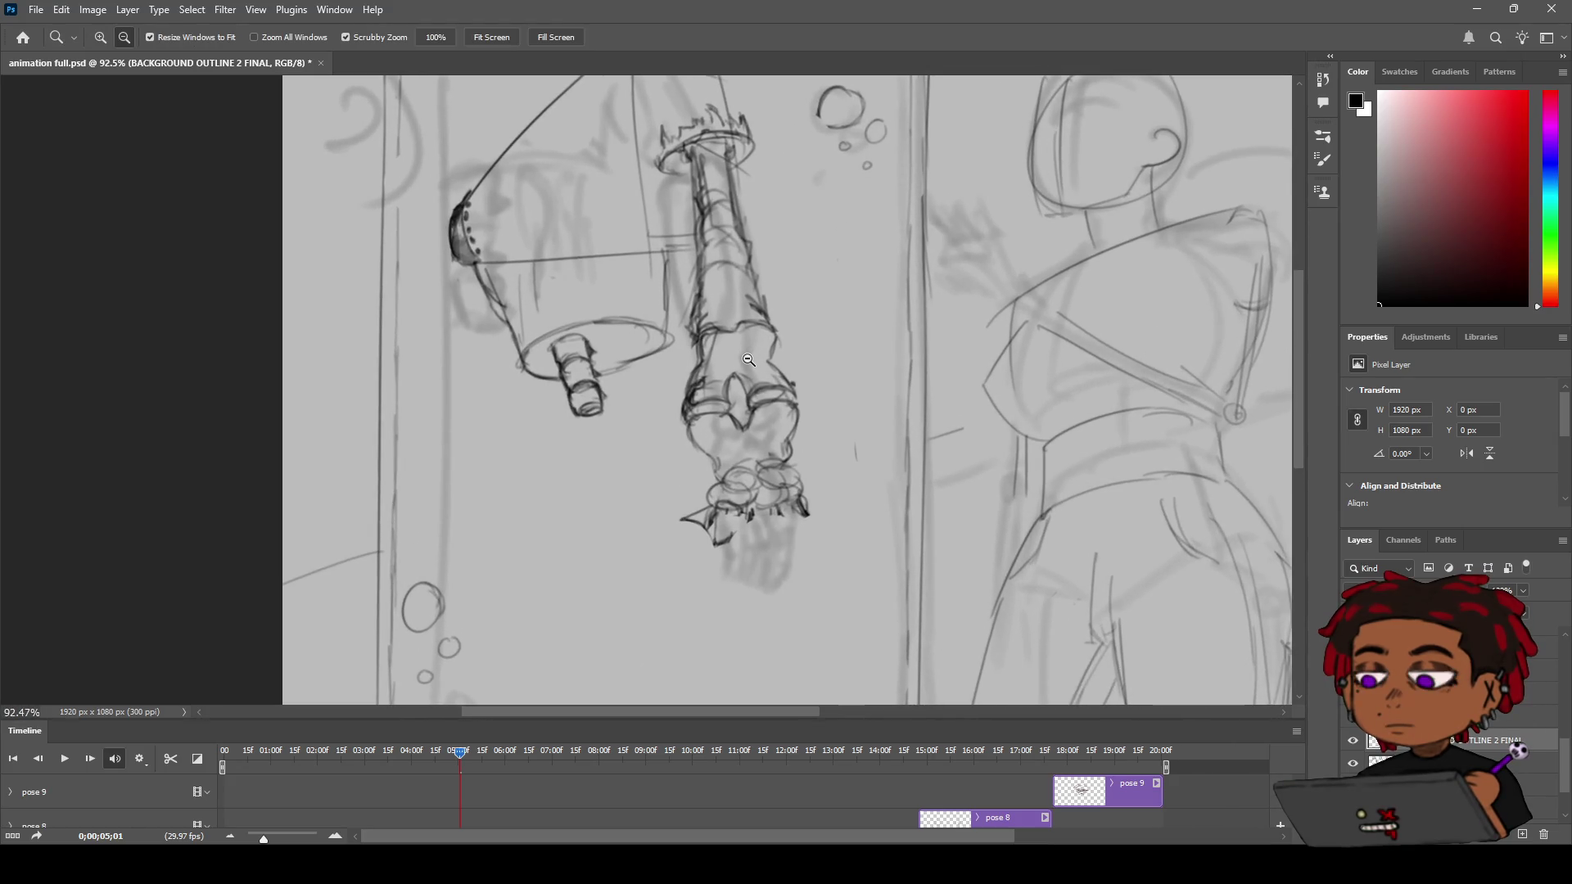
Erase the spiky claw tips below the arm, leaving a flat lower edge
key(b)
mouse_move(724, 554)
mouse_down()
mouse_move(713, 524)
mouse_move(737, 524)
mouse_move(683, 523)
mouse_move(818, 513)
mouse_move(835, 491)
mouse_up()
key(z)
key(e)
key(b)
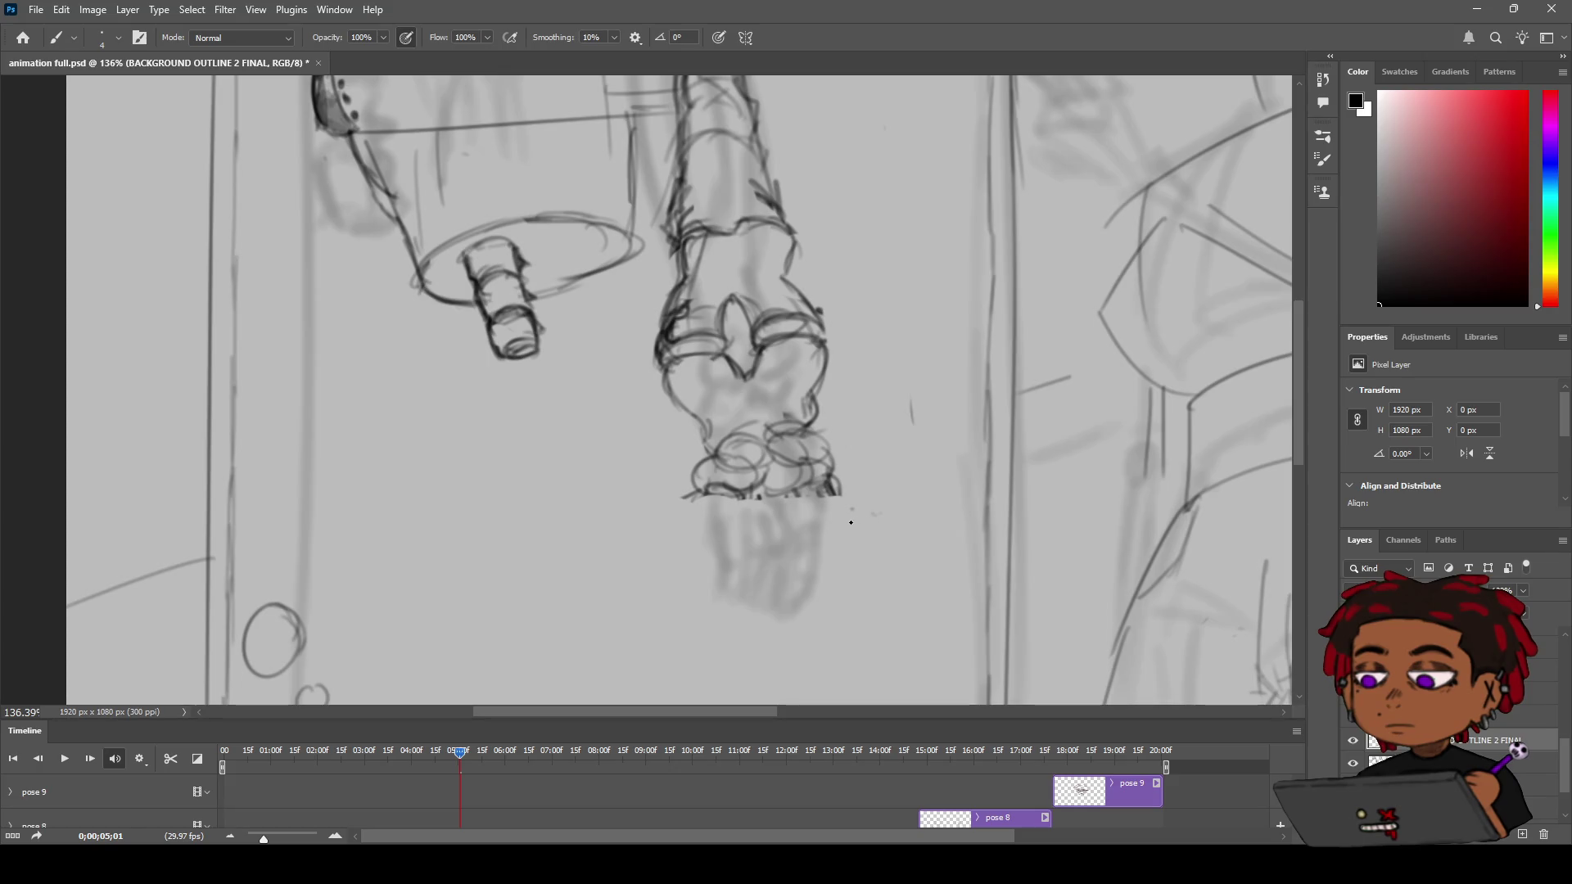
Draw the first curved flame lines below the arm, slanting down-left to the bottom
drag(705, 496, 676, 595)
mouse_move(692, 524)
mouse_down()
mouse_move(701, 495)
mouse_move(674, 547)
mouse_move(776, 551)
mouse_move(835, 520)
mouse_move(866, 550)
mouse_move(688, 553)
mouse_up()
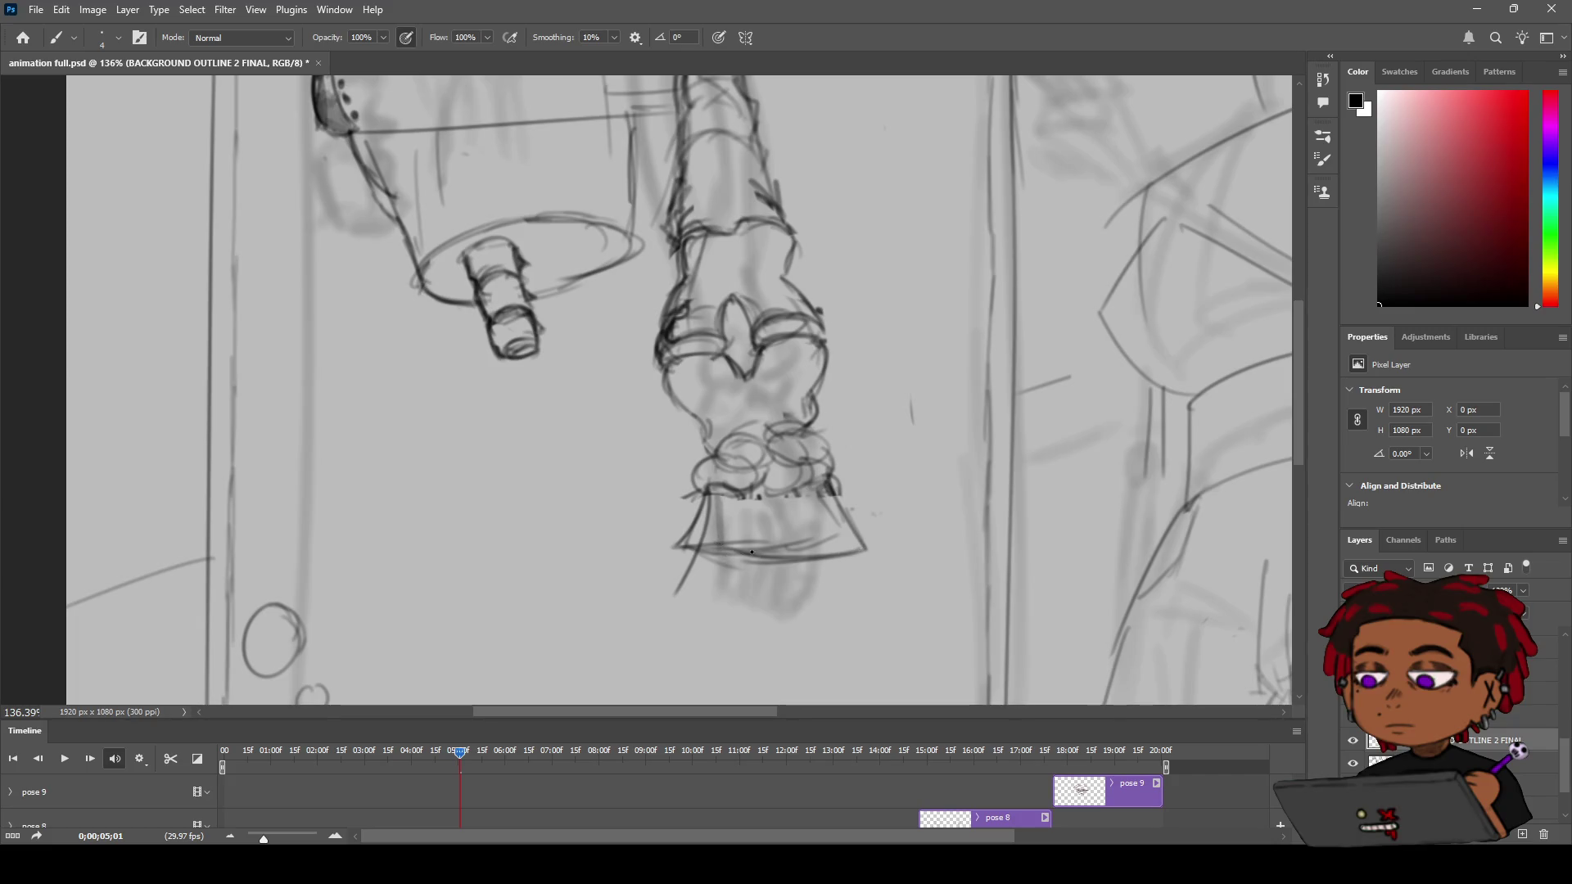
drag(680, 550, 640, 614)
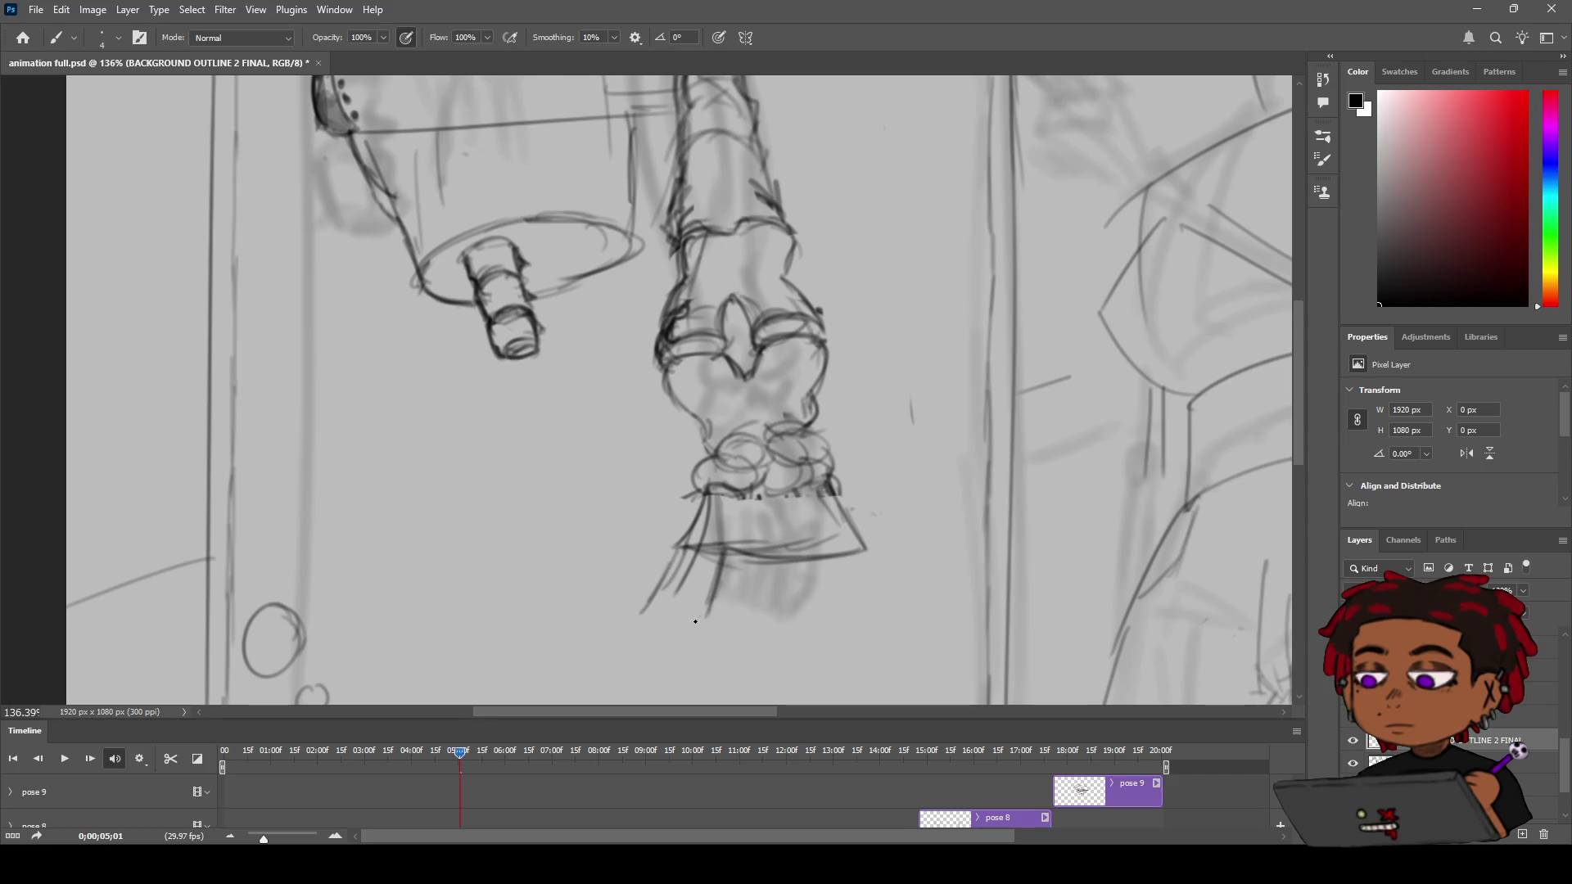
drag(635, 621, 731, 616)
Undo a stray dark stroke, extend the flame's right side and draw its curved bottom edge
key(ctrl+z)
drag(860, 549, 907, 616)
mouse_move(699, 623)
mouse_down()
mouse_move(859, 624)
mouse_move(762, 644)
mouse_up()
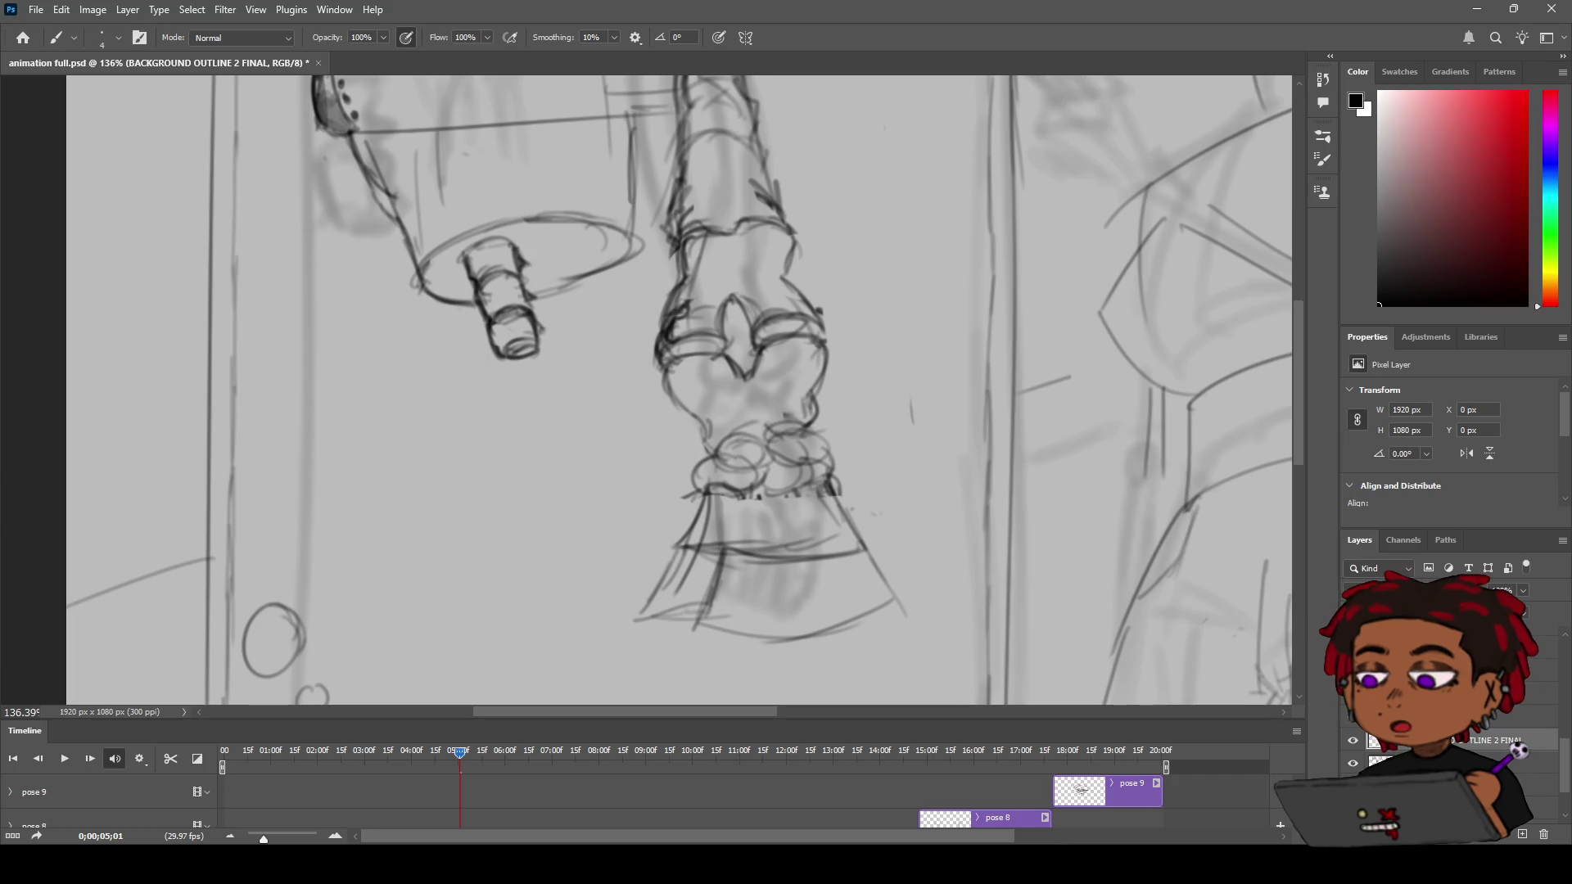
key(z)
scroll(702, 558, up, 2)
Draw the outer flame layer's lower-left edge and a longer right edge, undoing stray strokes
scroll(704, 541, down, 3)
scroll(706, 524, up, 4)
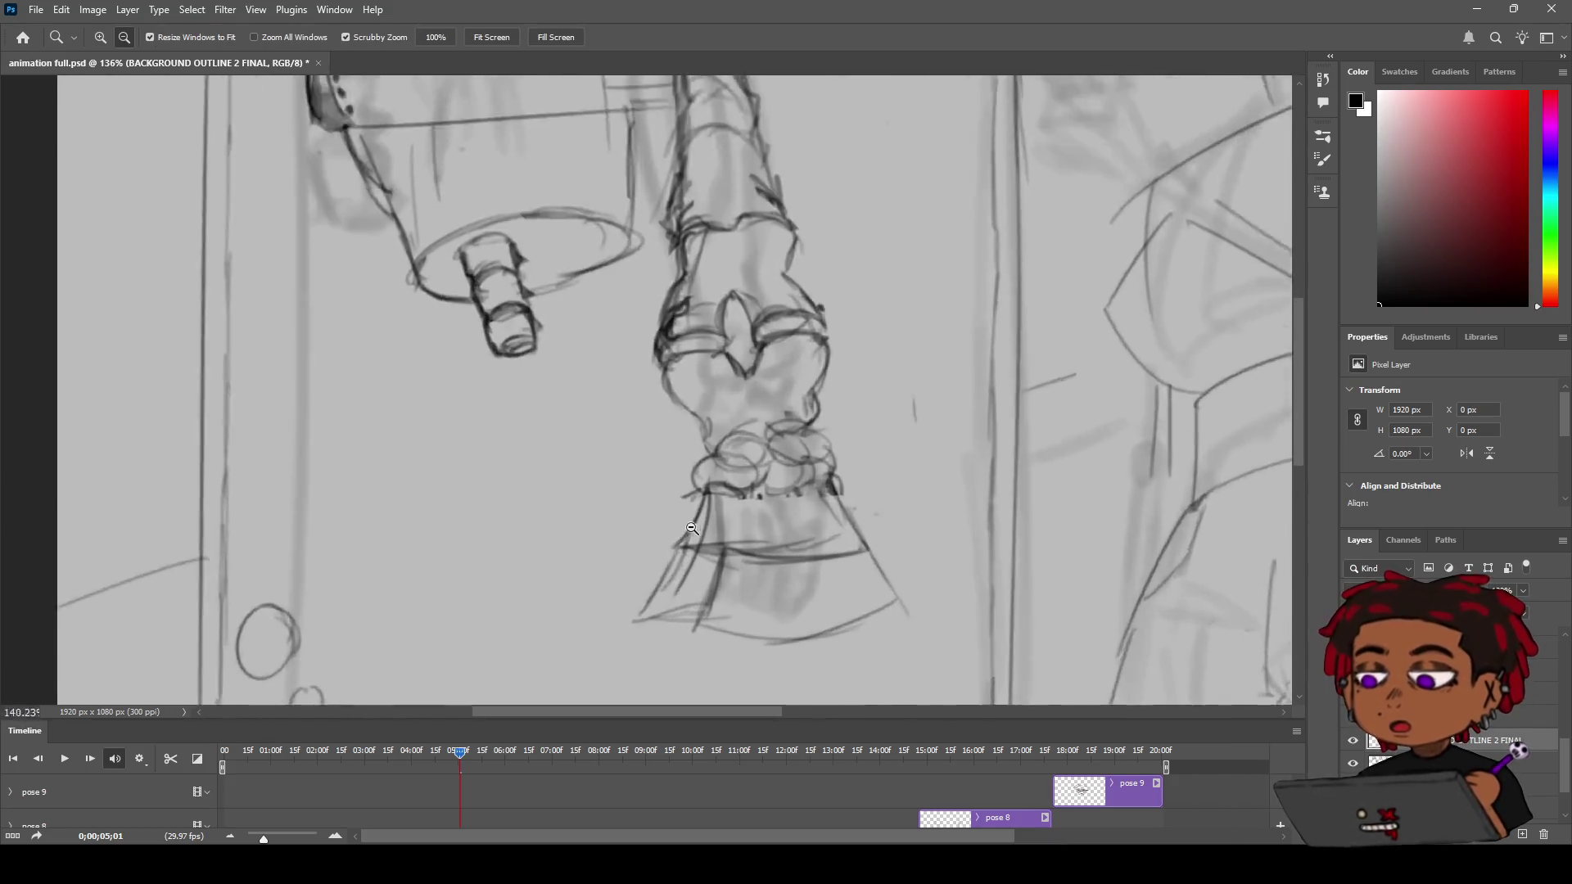
scroll(708, 515, up, 3)
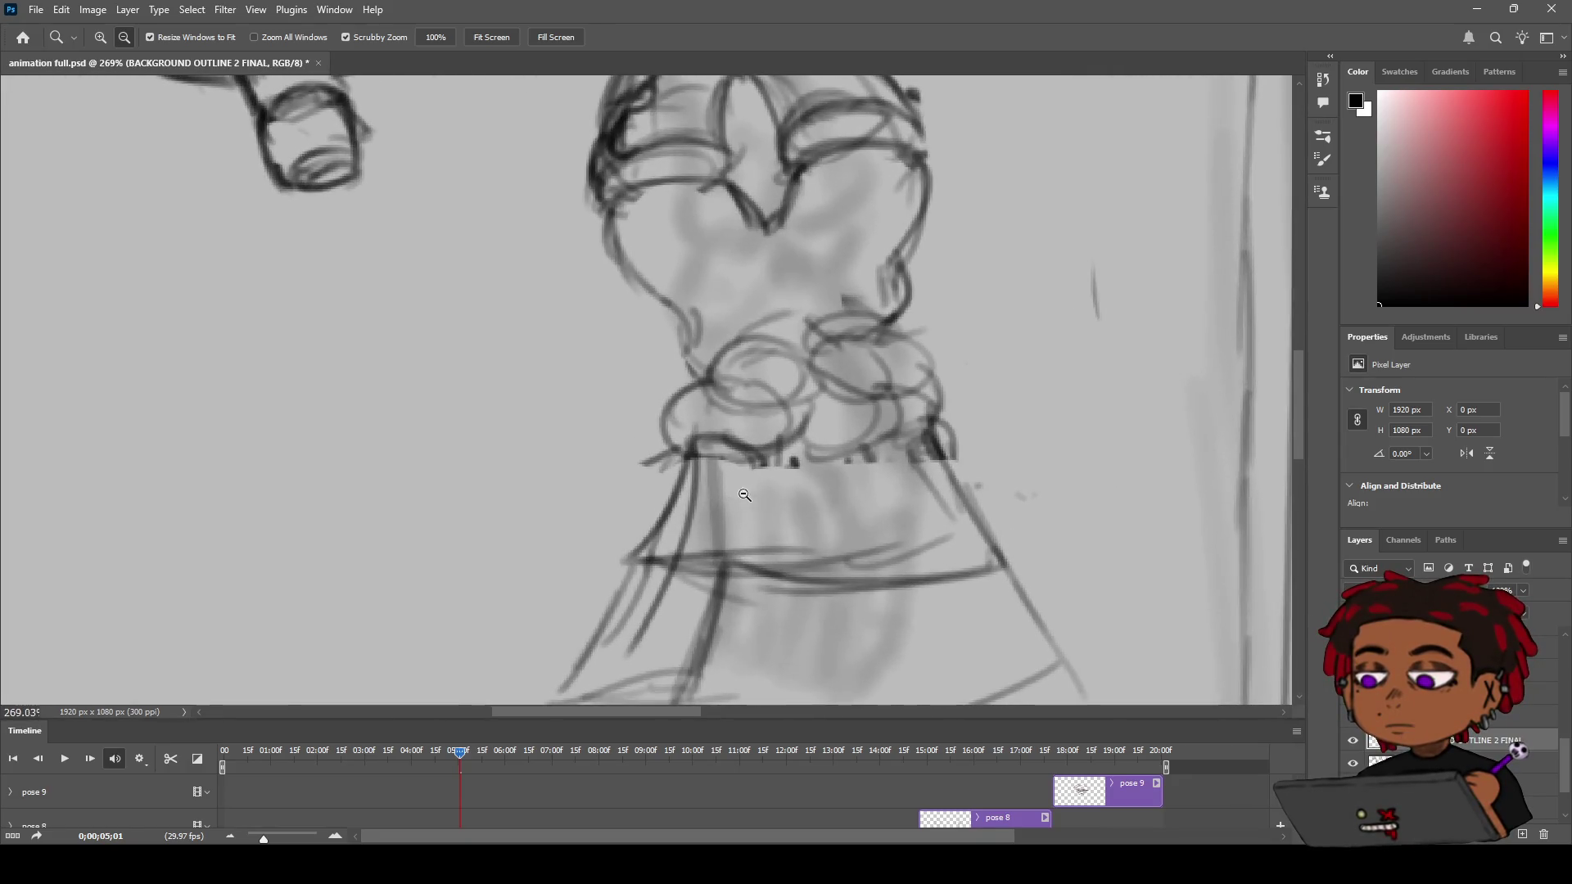
key(h)
scroll(696, 410, up, 1)
scroll(696, 409, down, 4)
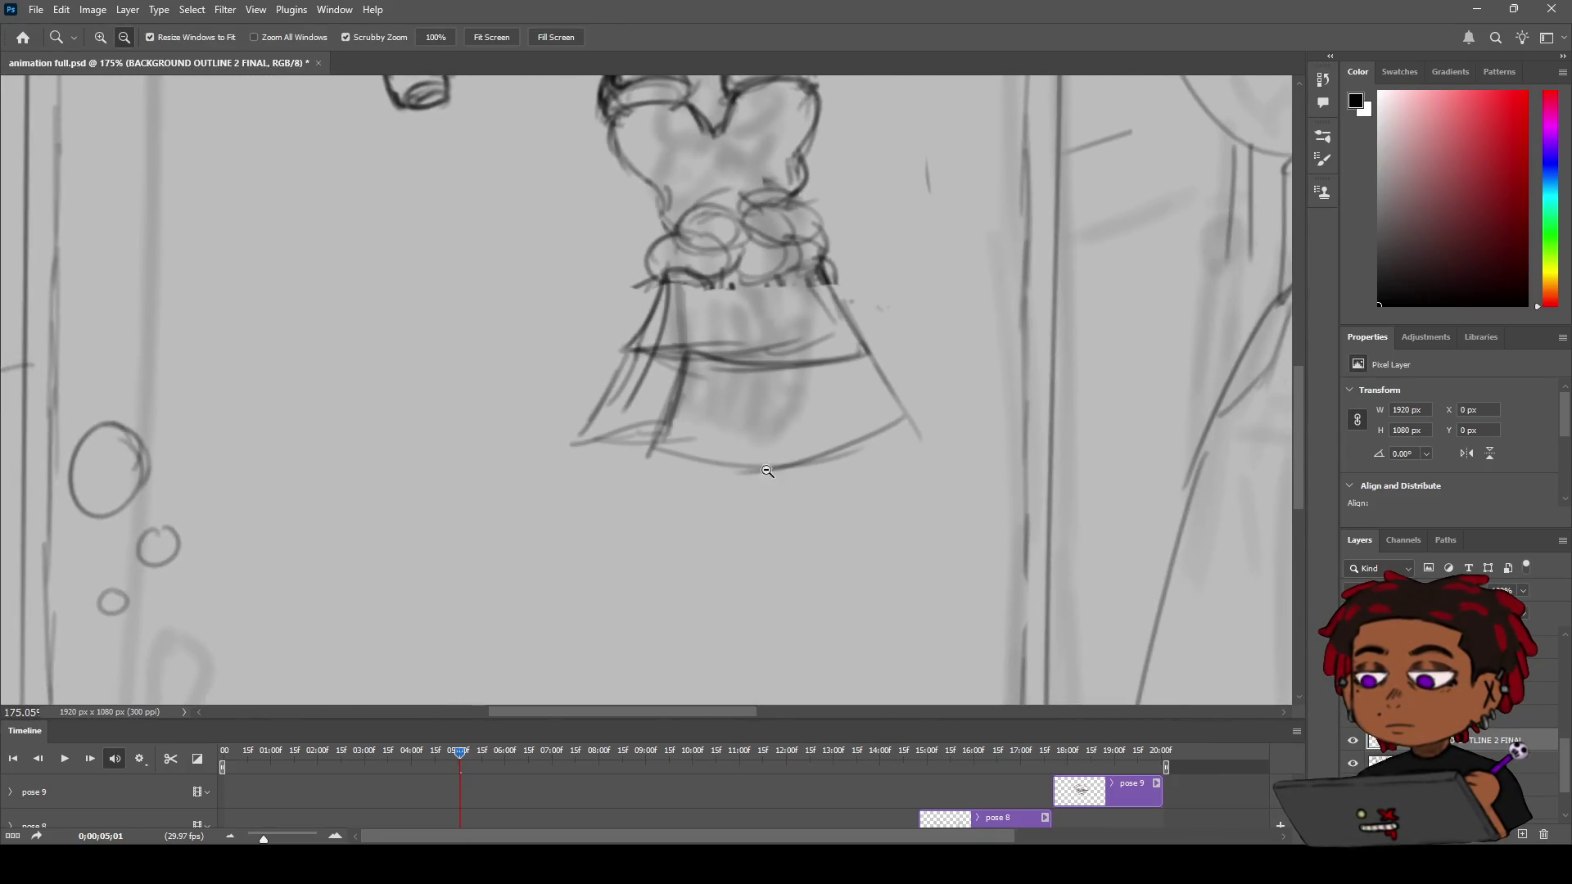
key(b)
mouse_move(647, 441)
mouse_down()
mouse_move(588, 446)
mouse_move(646, 430)
mouse_up()
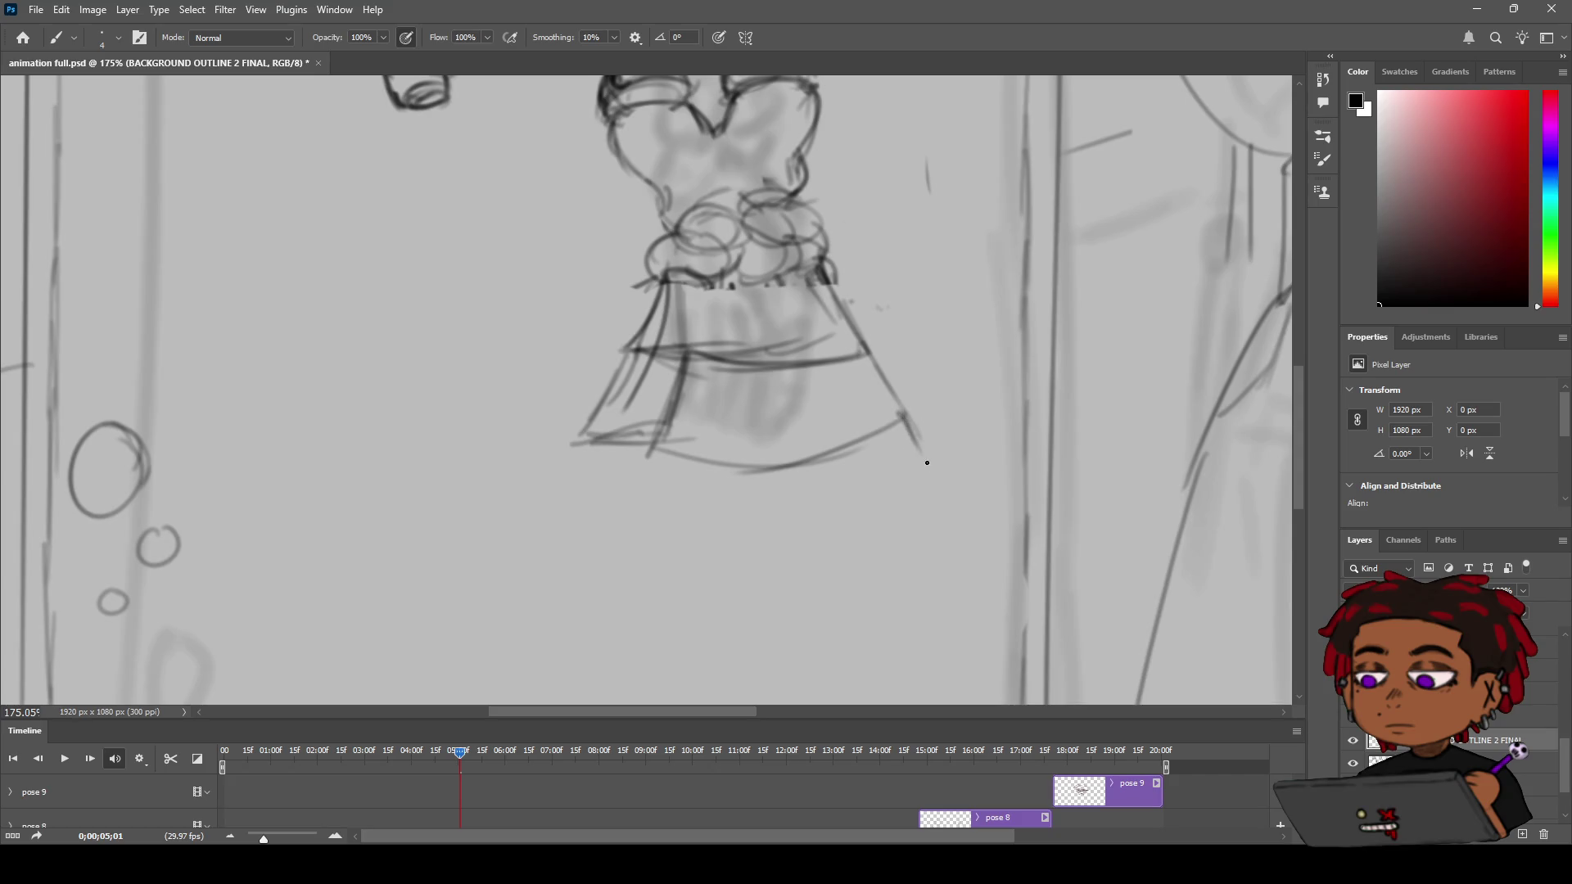
drag(901, 414, 947, 468)
key(ctrl+z)
drag(904, 413, 985, 504)
drag(907, 409, 989, 485)
key(ctrl+z)
Draw the outer flame's curved bottom edge and its left side down to the lower left
mouse_move(898, 417)
mouse_down()
mouse_move(974, 516)
mouse_move(782, 590)
mouse_up()
mouse_move(655, 565)
mouse_down()
mouse_move(828, 583)
mouse_move(742, 581)
mouse_up()
drag(649, 445, 619, 549)
mouse_move(572, 445)
mouse_down()
mouse_move(573, 561)
mouse_move(558, 541)
mouse_move(622, 508)
mouse_move(565, 516)
mouse_move(622, 507)
mouse_move(570, 532)
mouse_up()
Zoom in on the flame and draw the hooked jag on its upper right side
key(z)
key(e)
key(z)
mouse_move(625, 484)
mouse_down()
mouse_move(706, 446)
mouse_move(692, 446)
mouse_up()
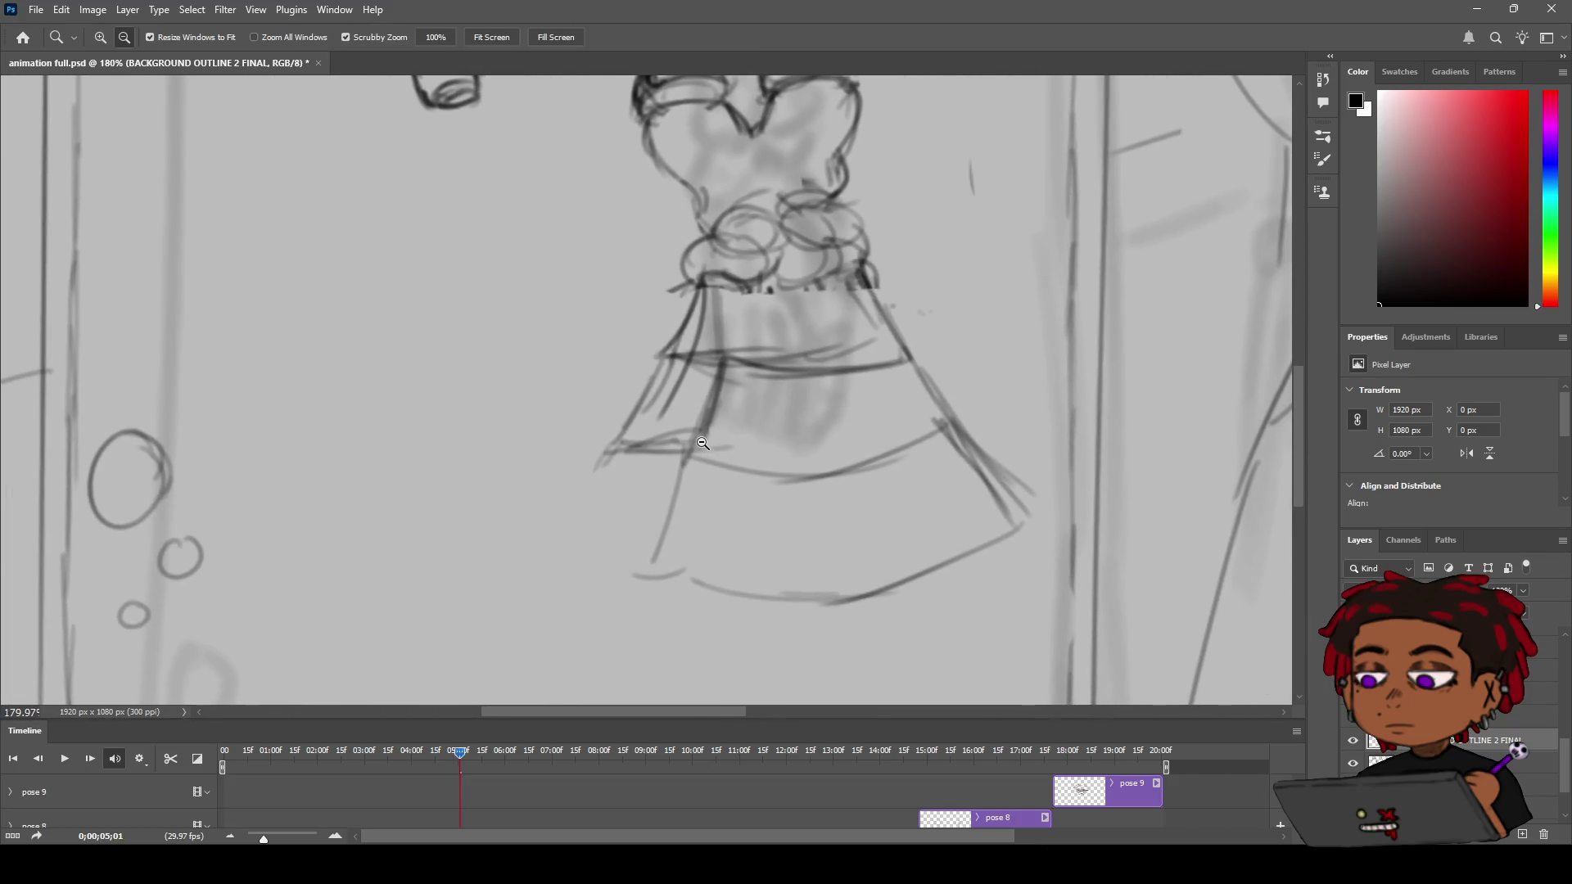
key(b)
drag(900, 188, 767, 259)
mouse_move(715, 319)
mouse_down()
mouse_move(863, 445)
mouse_move(782, 456)
mouse_move(793, 443)
mouse_move(810, 455)
mouse_up()
key(ctrl+z)
key(ctrl+z)
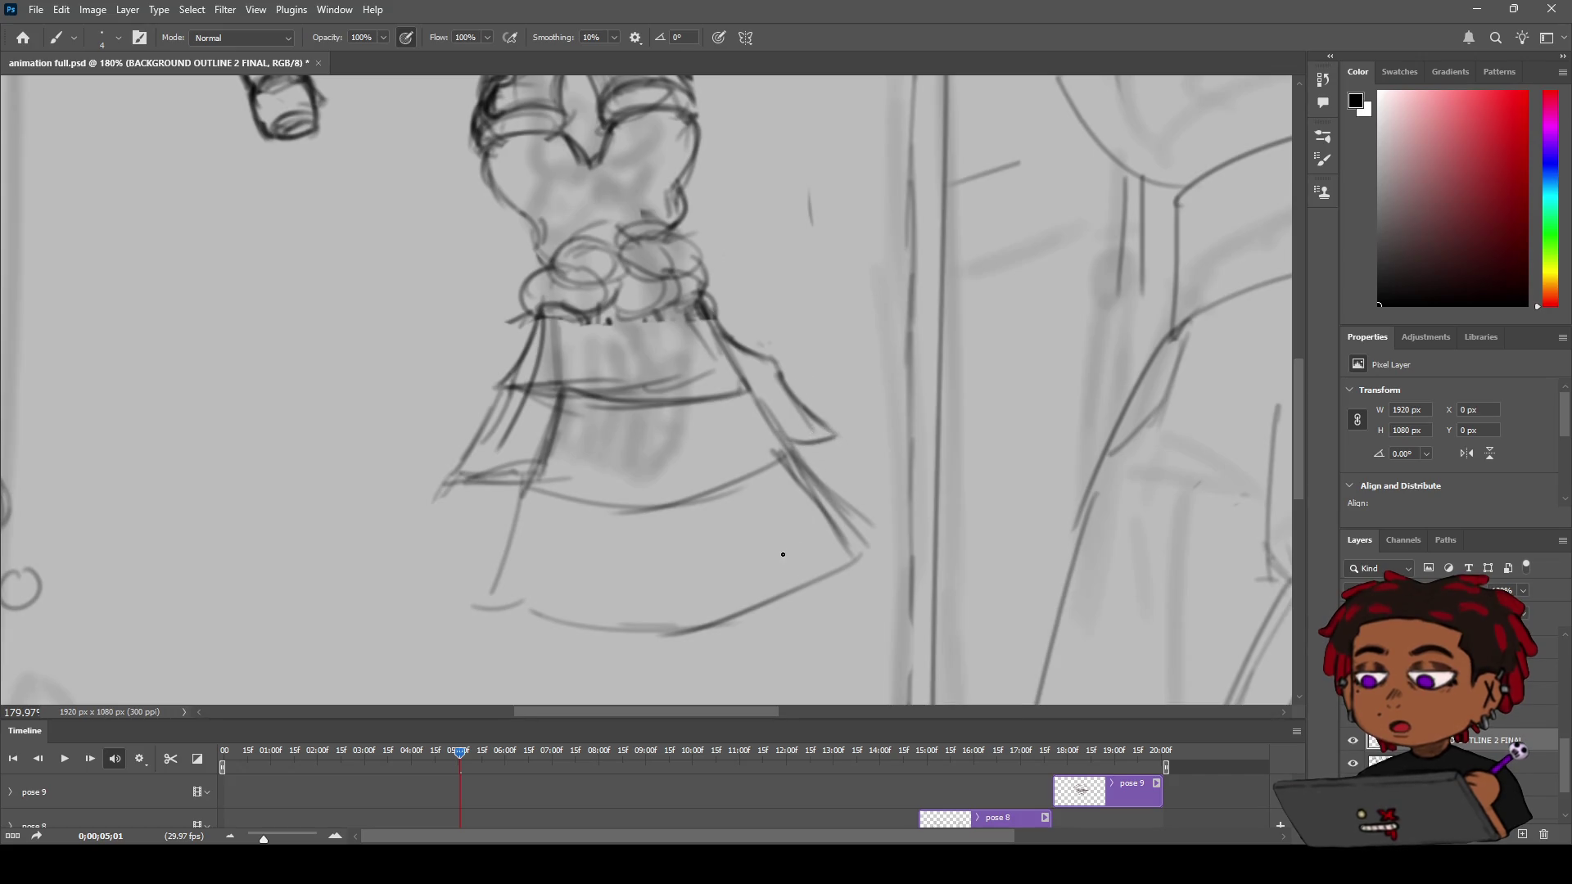
drag(805, 447, 837, 434)
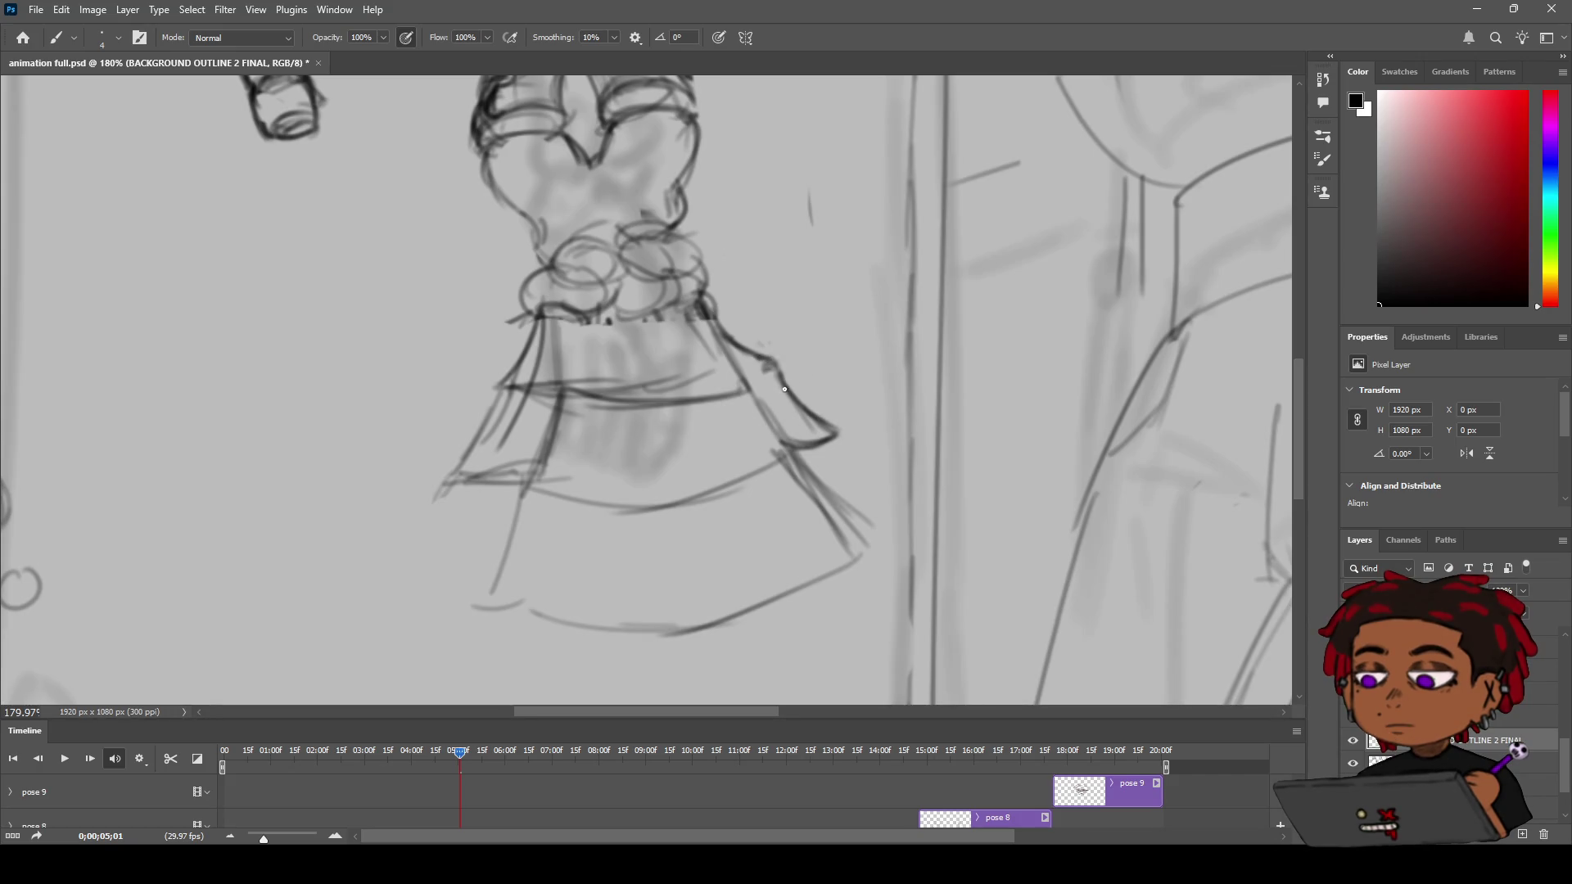
Add a small curve and a short stroke to the flame's right-side hook, checking it zoomed out
drag(791, 404, 779, 419)
key(z)
mouse_move(823, 420)
mouse_down()
mouse_move(696, 442)
mouse_move(757, 458)
mouse_move(791, 442)
mouse_up()
drag(791, 442, 776, 438)
key(b)
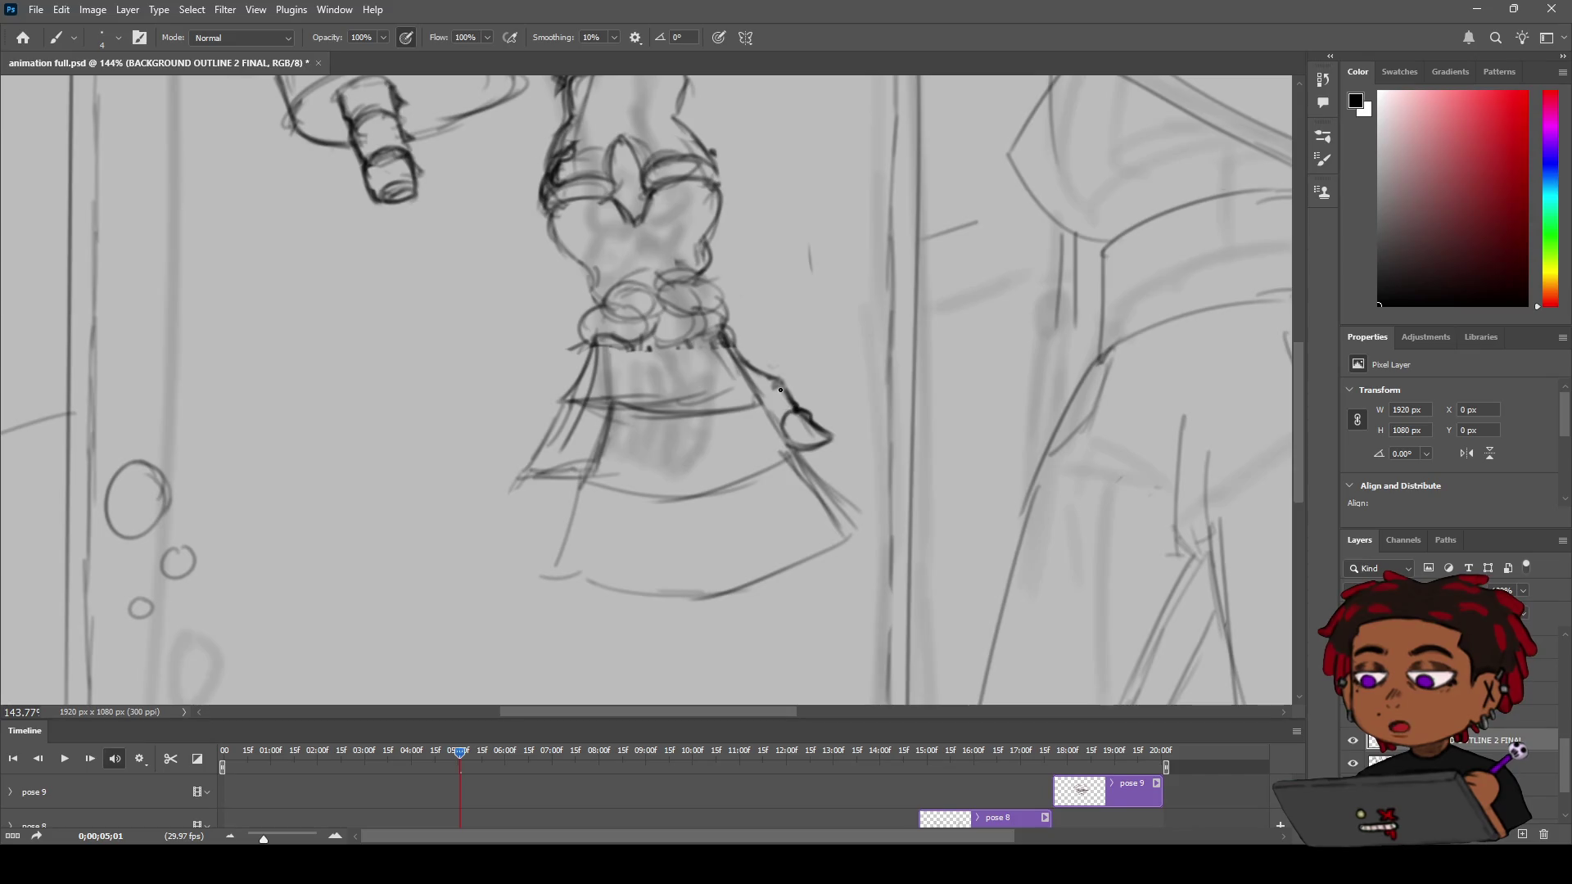
drag(760, 401, 775, 380)
key(z)
mouse_move(831, 433)
mouse_down()
mouse_move(721, 432)
mouse_move(766, 433)
mouse_up()
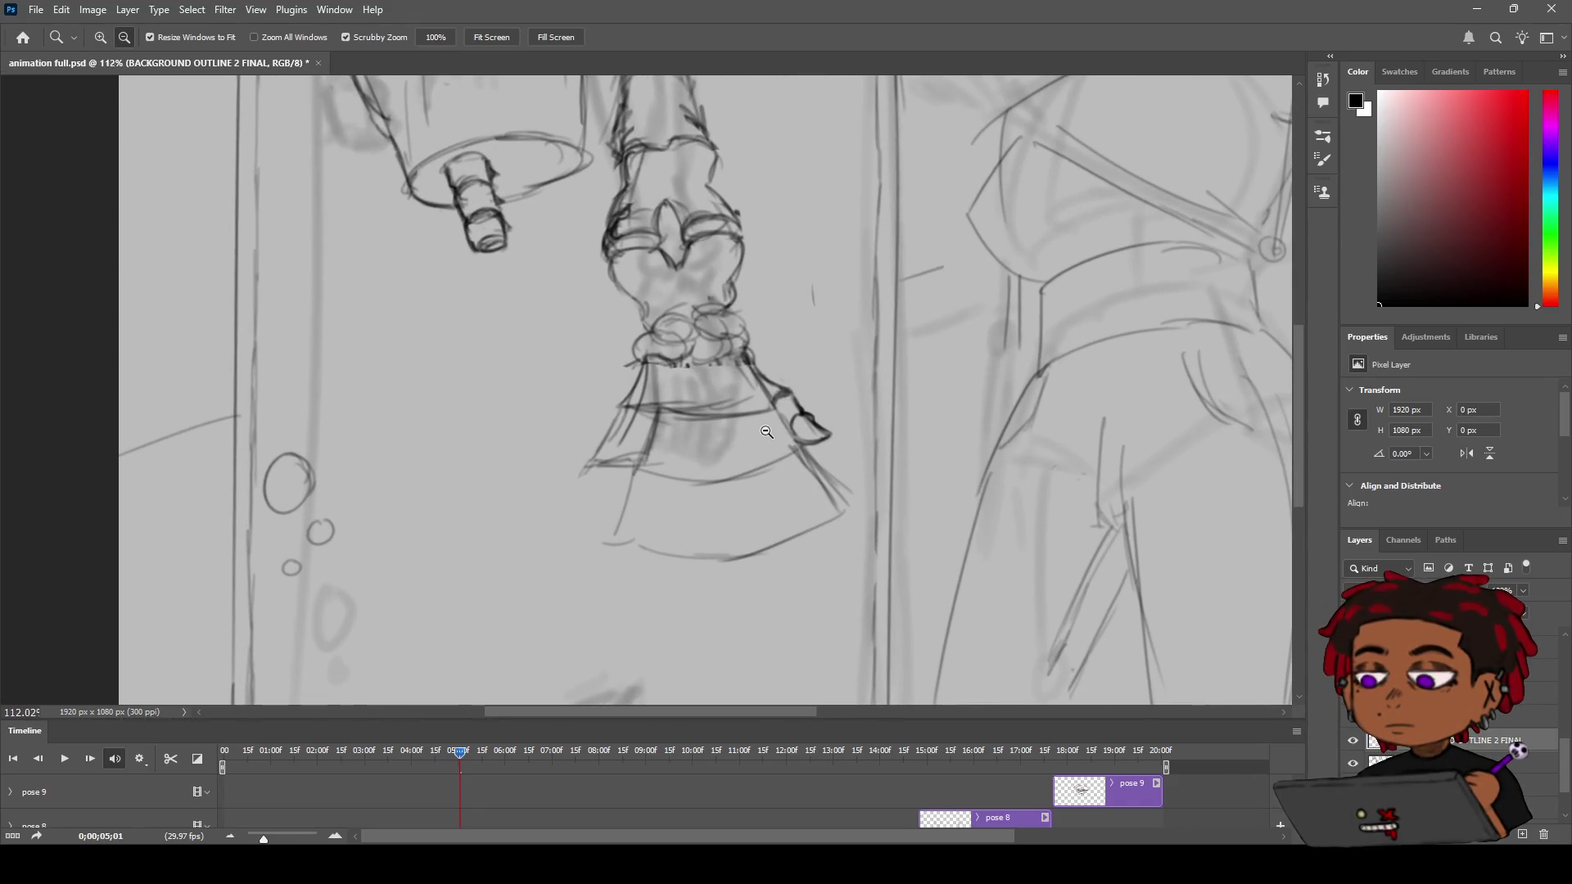
Add short strokes inside the flame burst and along its right edge
key(e)
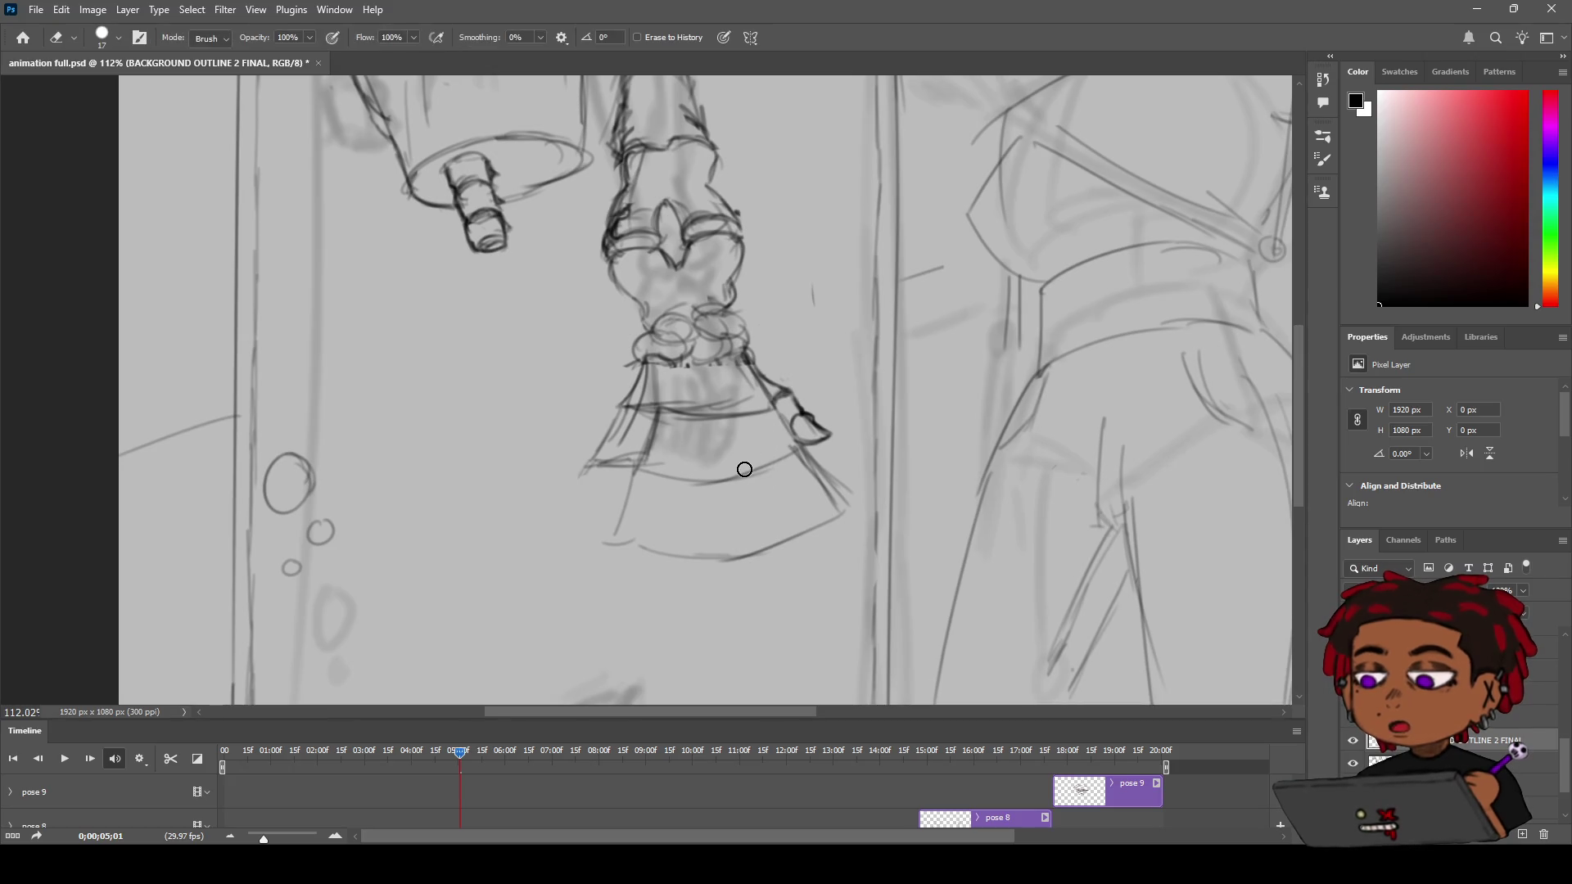
key(b)
drag(739, 391, 776, 445)
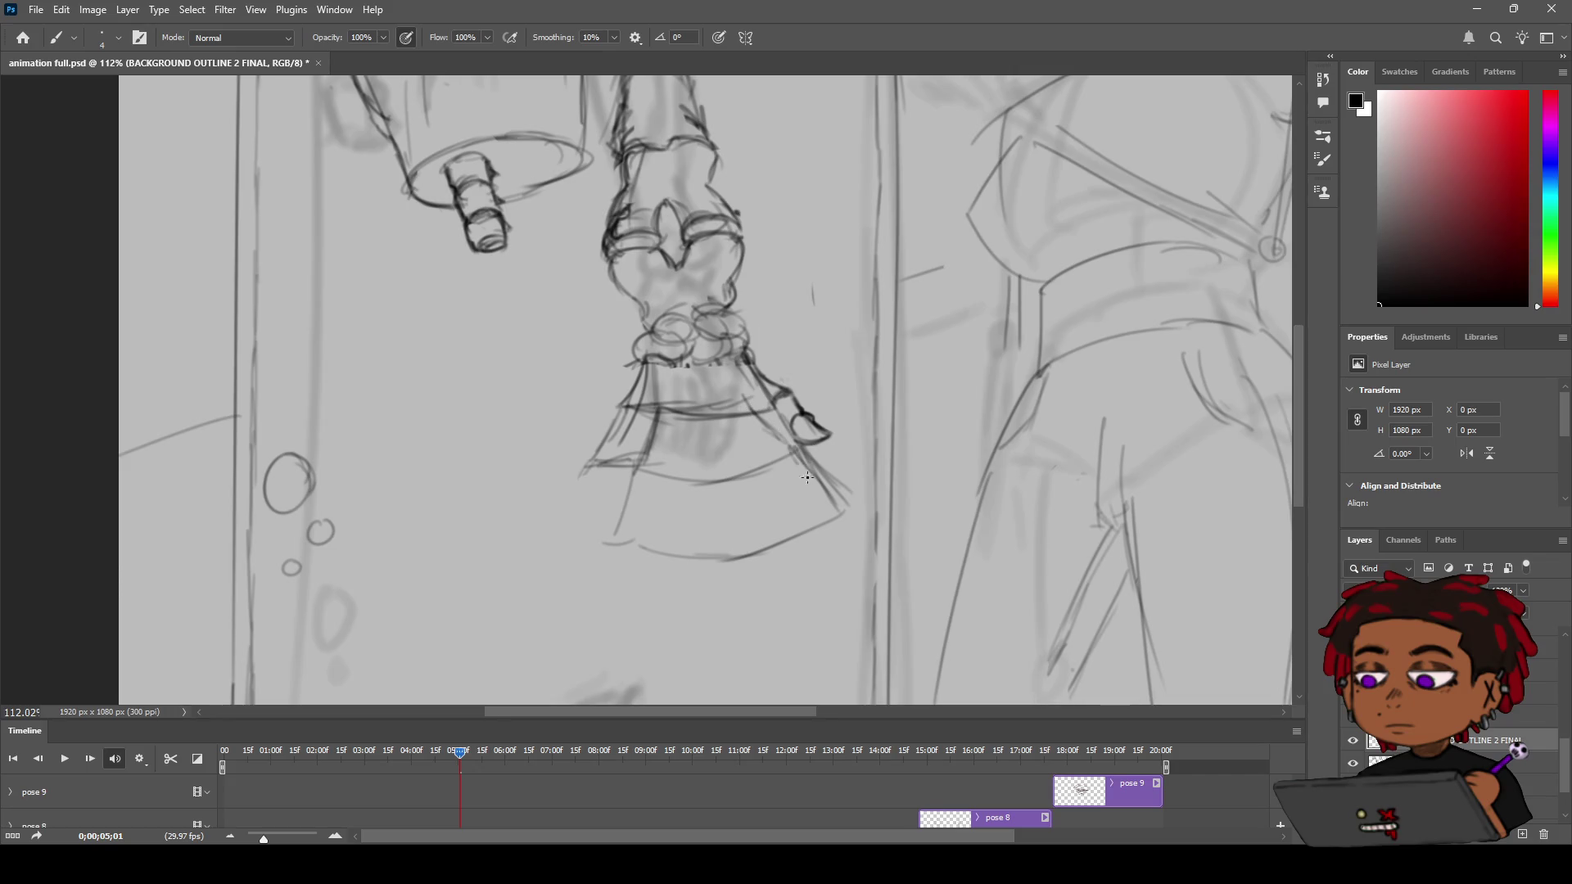
drag(789, 447, 816, 478)
Draw vertical streaks inside the flame, redoing a faint one on the left side
drag(757, 419, 782, 448)
key(ctrl+z)
mouse_move(654, 473)
mouse_down()
mouse_move(677, 410)
mouse_move(658, 466)
mouse_up()
mouse_move(709, 490)
mouse_down()
mouse_move(717, 418)
mouse_move(743, 479)
mouse_up()
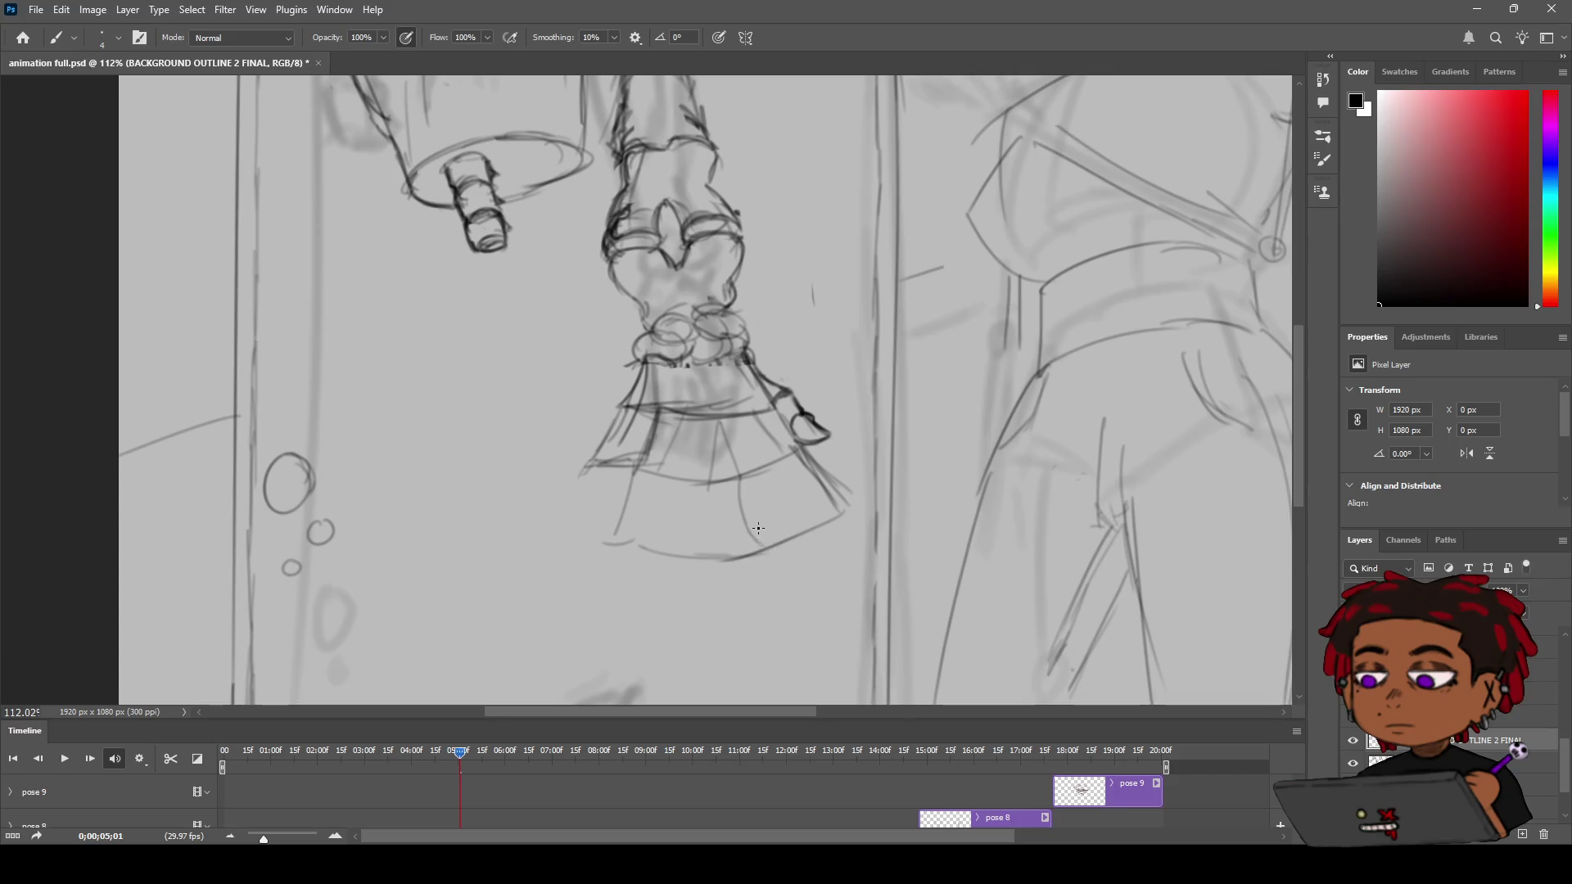
Draw four streaks down the flame's right part, reaching past its bottom edge
drag(738, 477, 758, 542)
drag(774, 460, 784, 520)
drag(770, 463, 790, 538)
drag(777, 469, 799, 567)
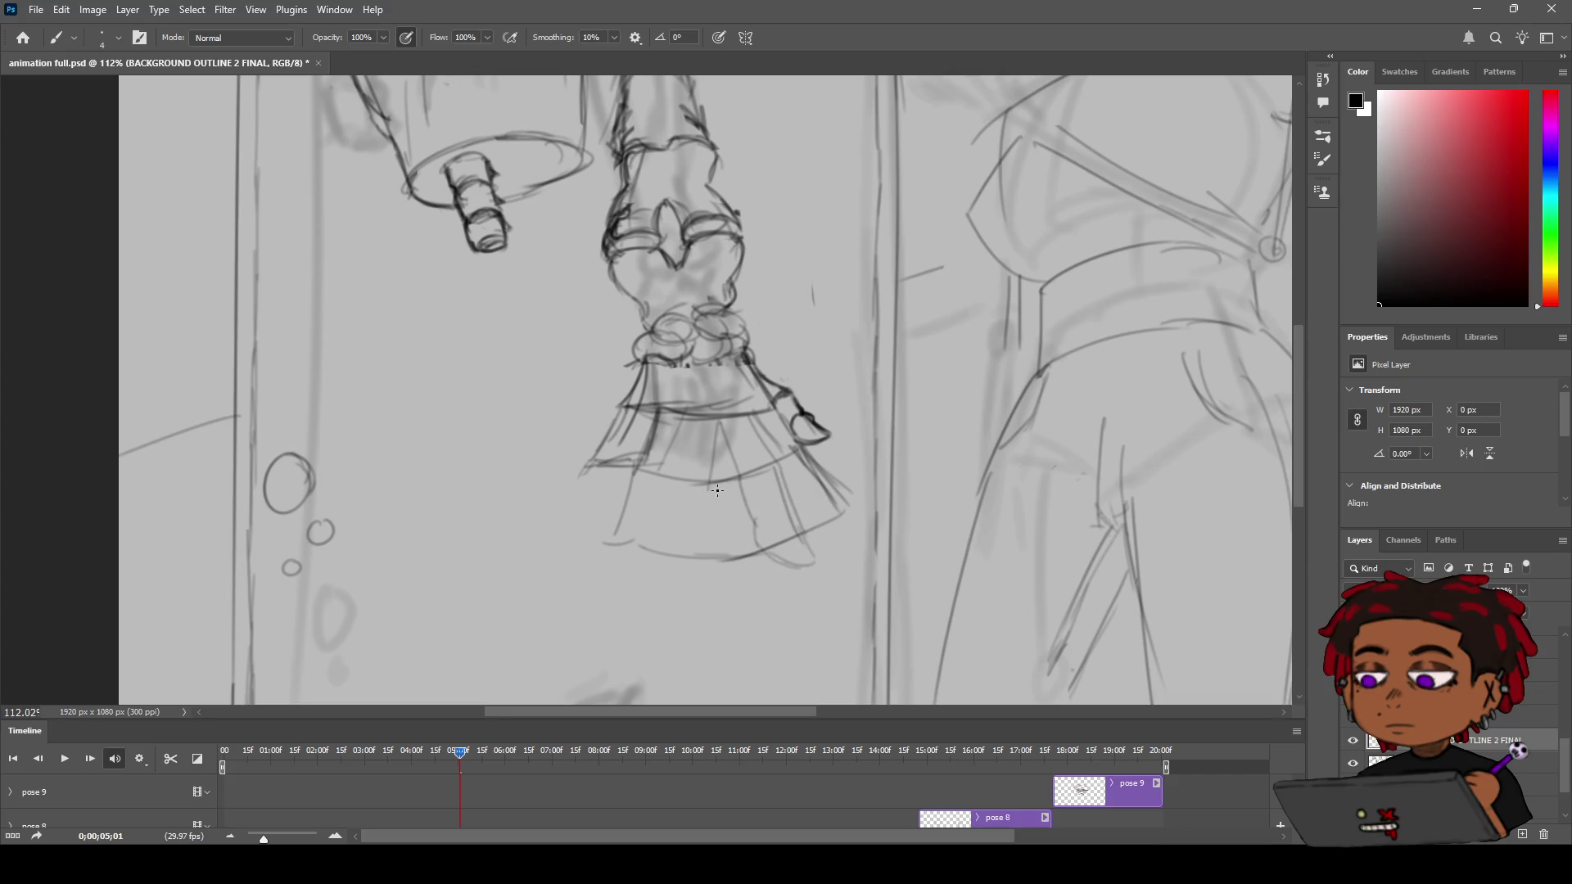
Sketch vertical fold strokes in the flared shape, undoing the last lower-fold batch
drag(718, 490, 716, 531)
drag(716, 429, 718, 536)
drag(692, 429, 671, 560)
mouse_move(675, 503)
mouse_down()
mouse_move(672, 575)
mouse_move(673, 518)
mouse_move(668, 559)
mouse_move(679, 544)
mouse_move(667, 545)
mouse_move(689, 570)
mouse_up()
drag(714, 484, 716, 455)
key(ctrl+z)
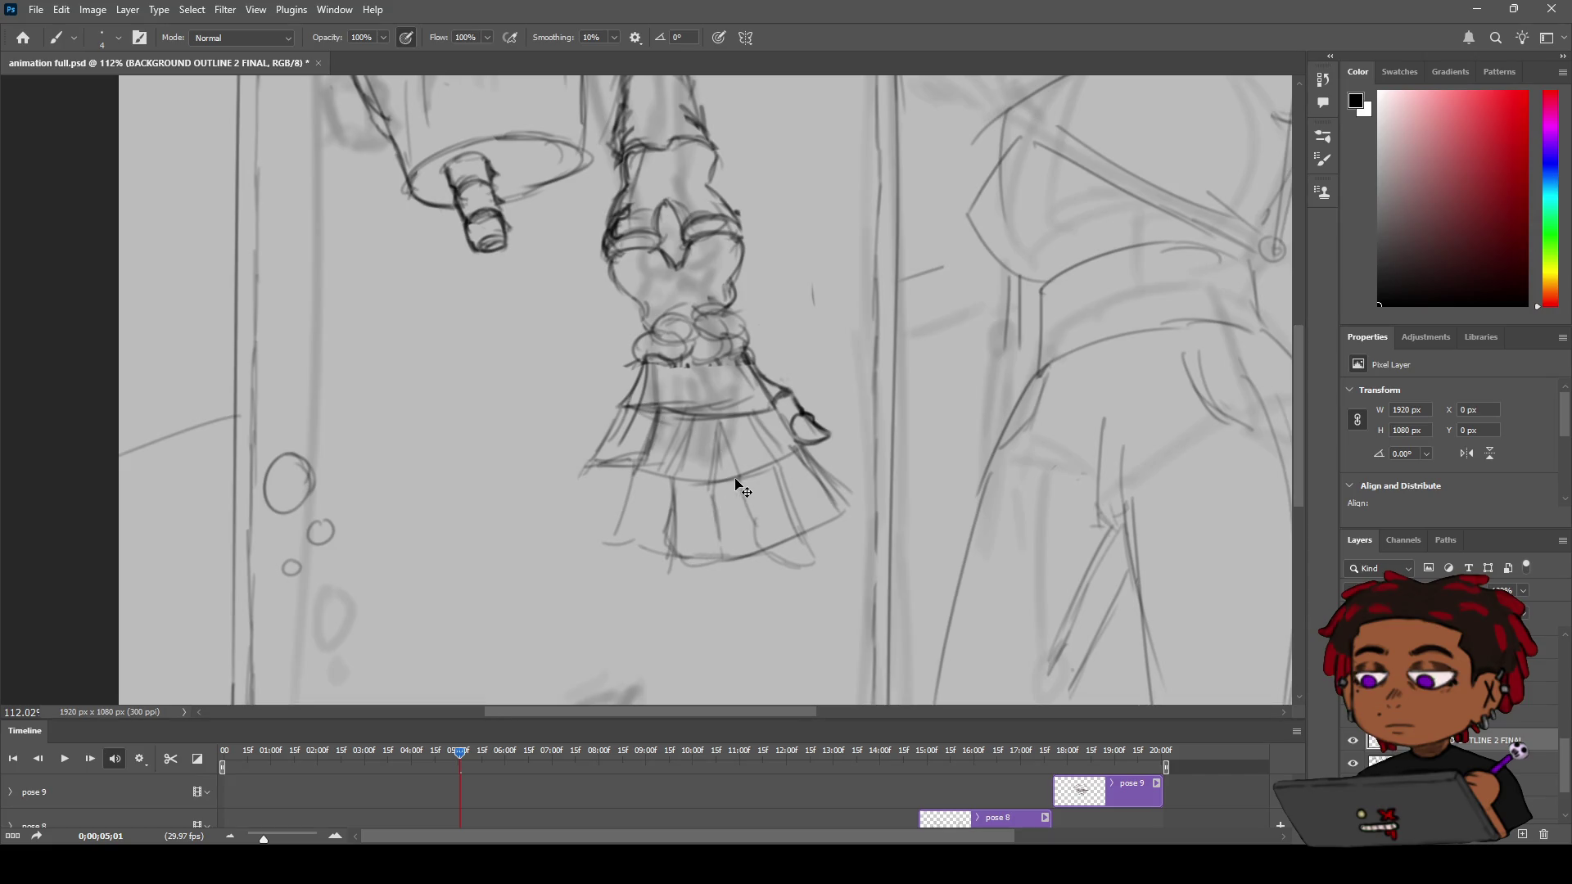
Darken the flared shape's left fold lines and the right cuff lines, then zoom out
mouse_move(674, 495)
mouse_down()
mouse_move(668, 550)
mouse_move(713, 486)
mouse_up()
drag(659, 421, 635, 516)
mouse_move(781, 417)
mouse_down()
mouse_move(845, 517)
mouse_move(819, 528)
mouse_move(801, 513)
mouse_move(822, 532)
mouse_move(806, 534)
mouse_move(721, 483)
mouse_move(782, 461)
mouse_up()
key(z)
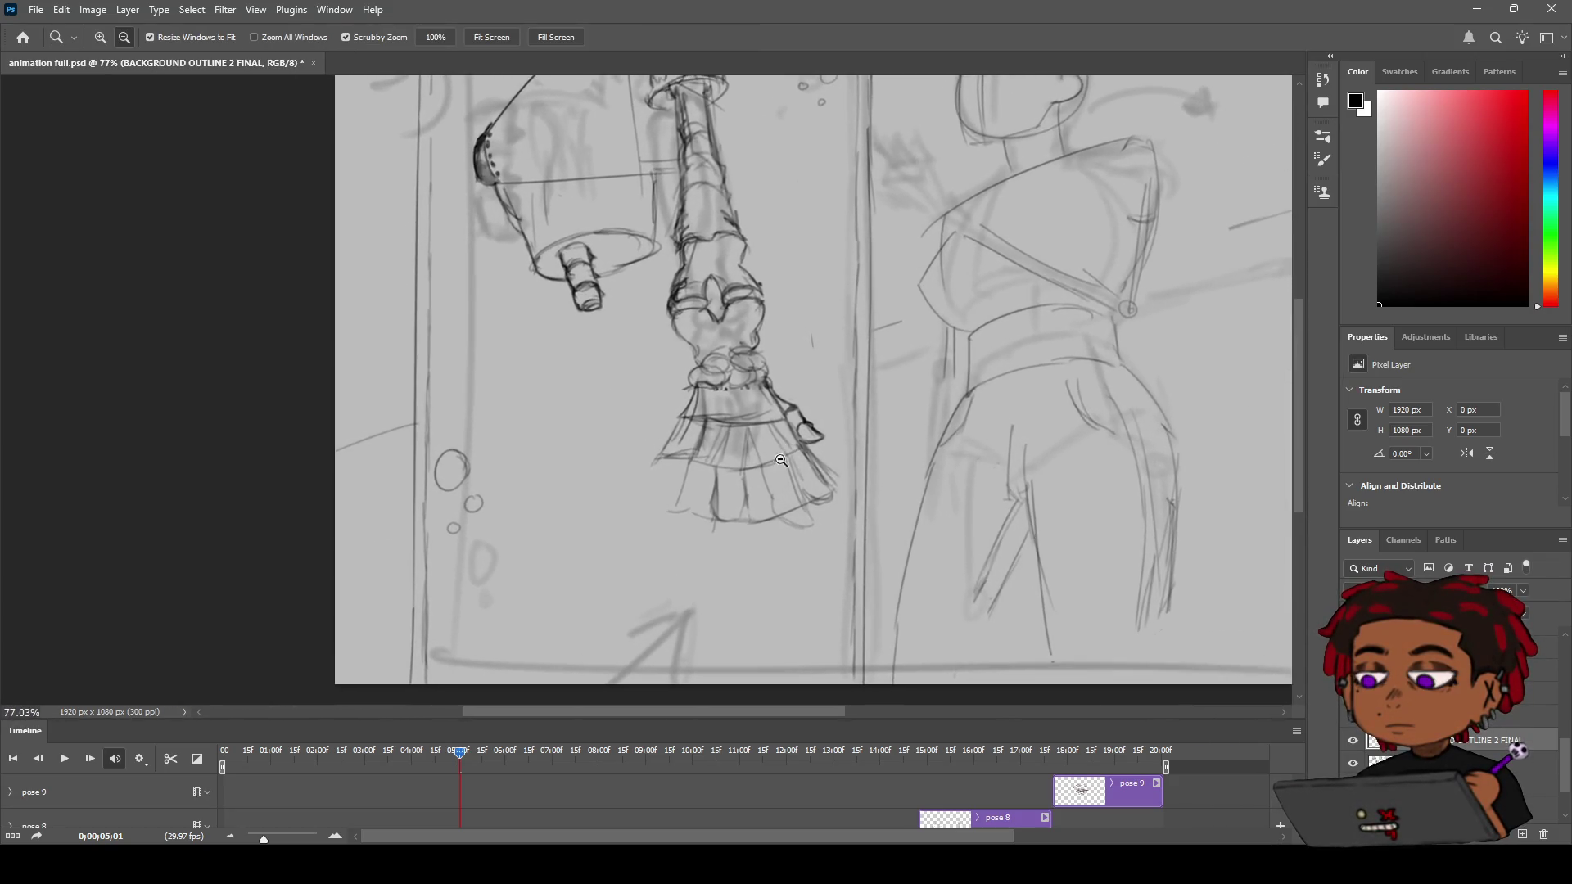
With the Eraser, zoom in and remove the lower-left edge line and stray lower strokes
key(e)
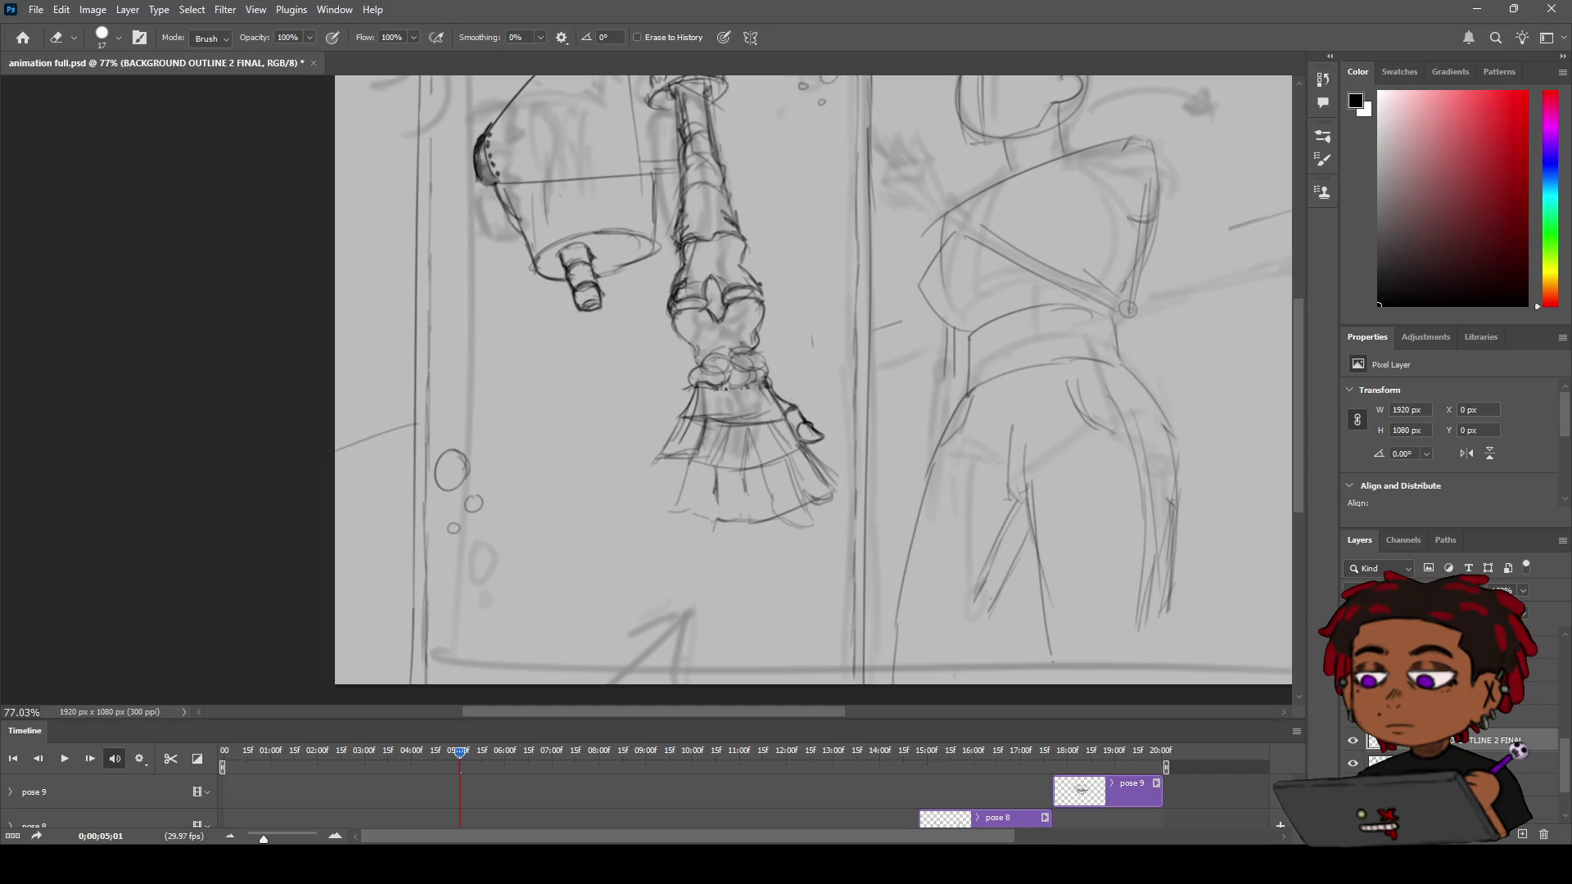
key(z)
drag(671, 434, 722, 429)
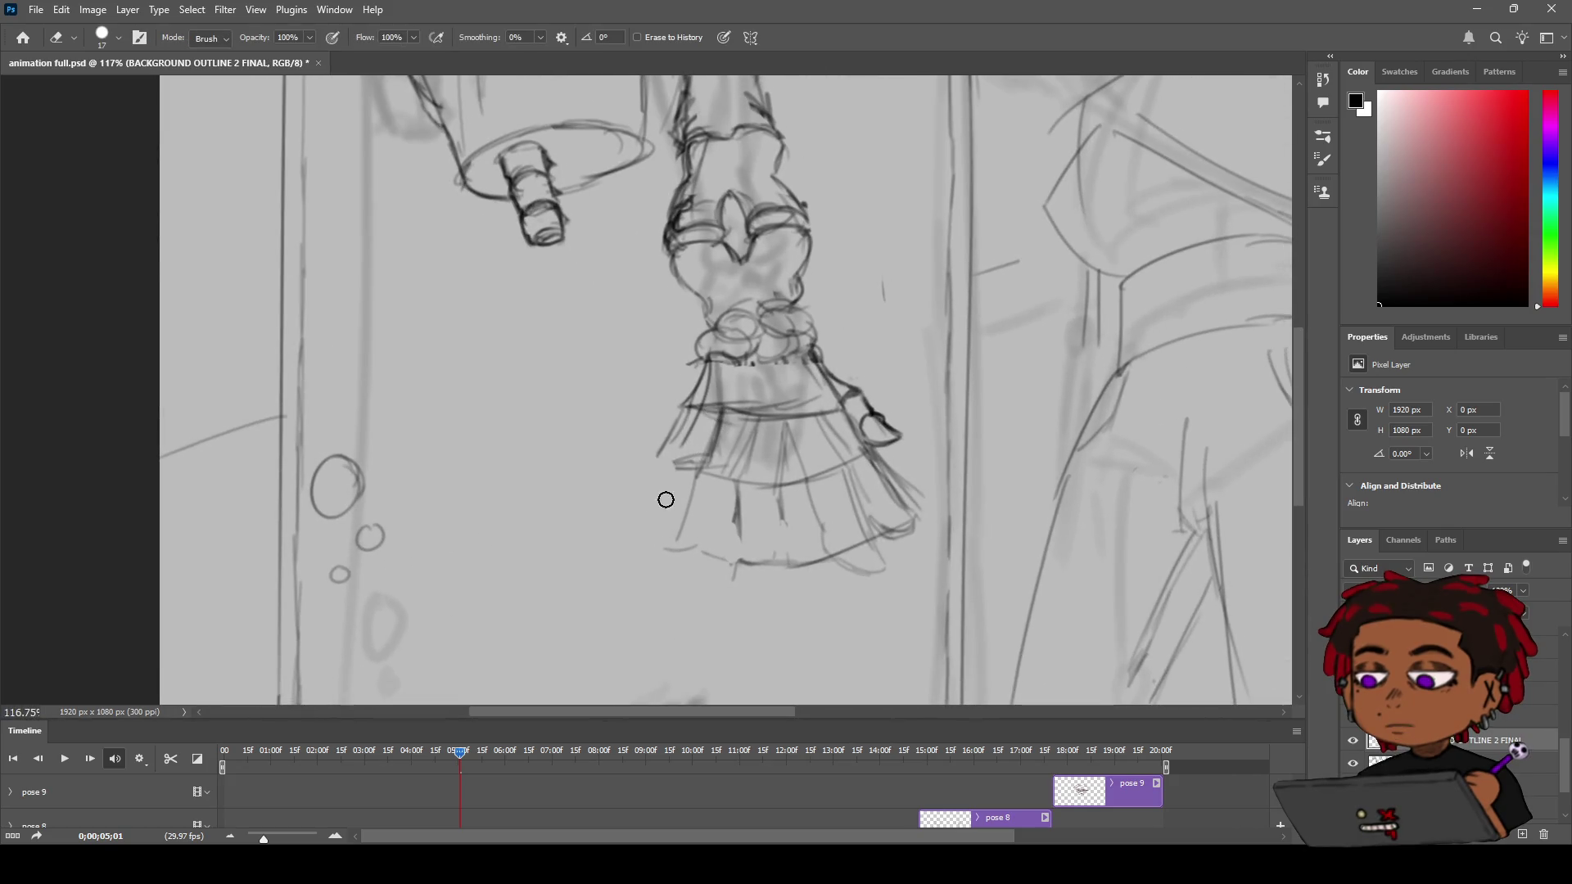
mouse_move(688, 467)
mouse_down()
mouse_move(674, 565)
mouse_move(744, 568)
mouse_move(744, 513)
mouse_up()
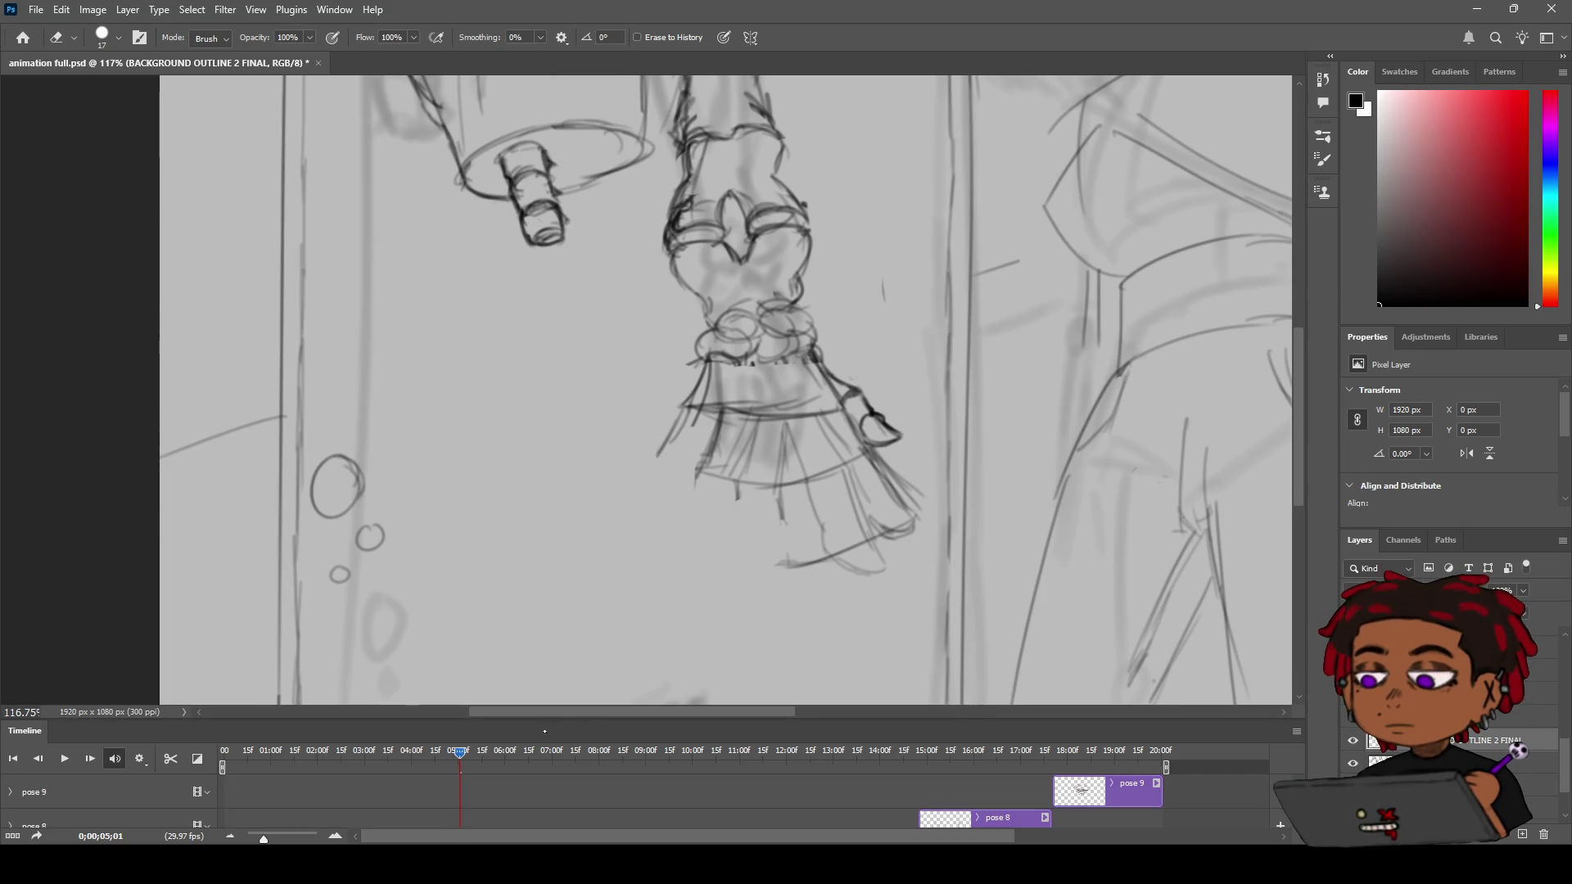
mouse_move(765, 554)
mouse_down()
mouse_move(814, 567)
mouse_move(776, 441)
mouse_move(741, 453)
mouse_move(730, 495)
mouse_move(769, 488)
mouse_up()
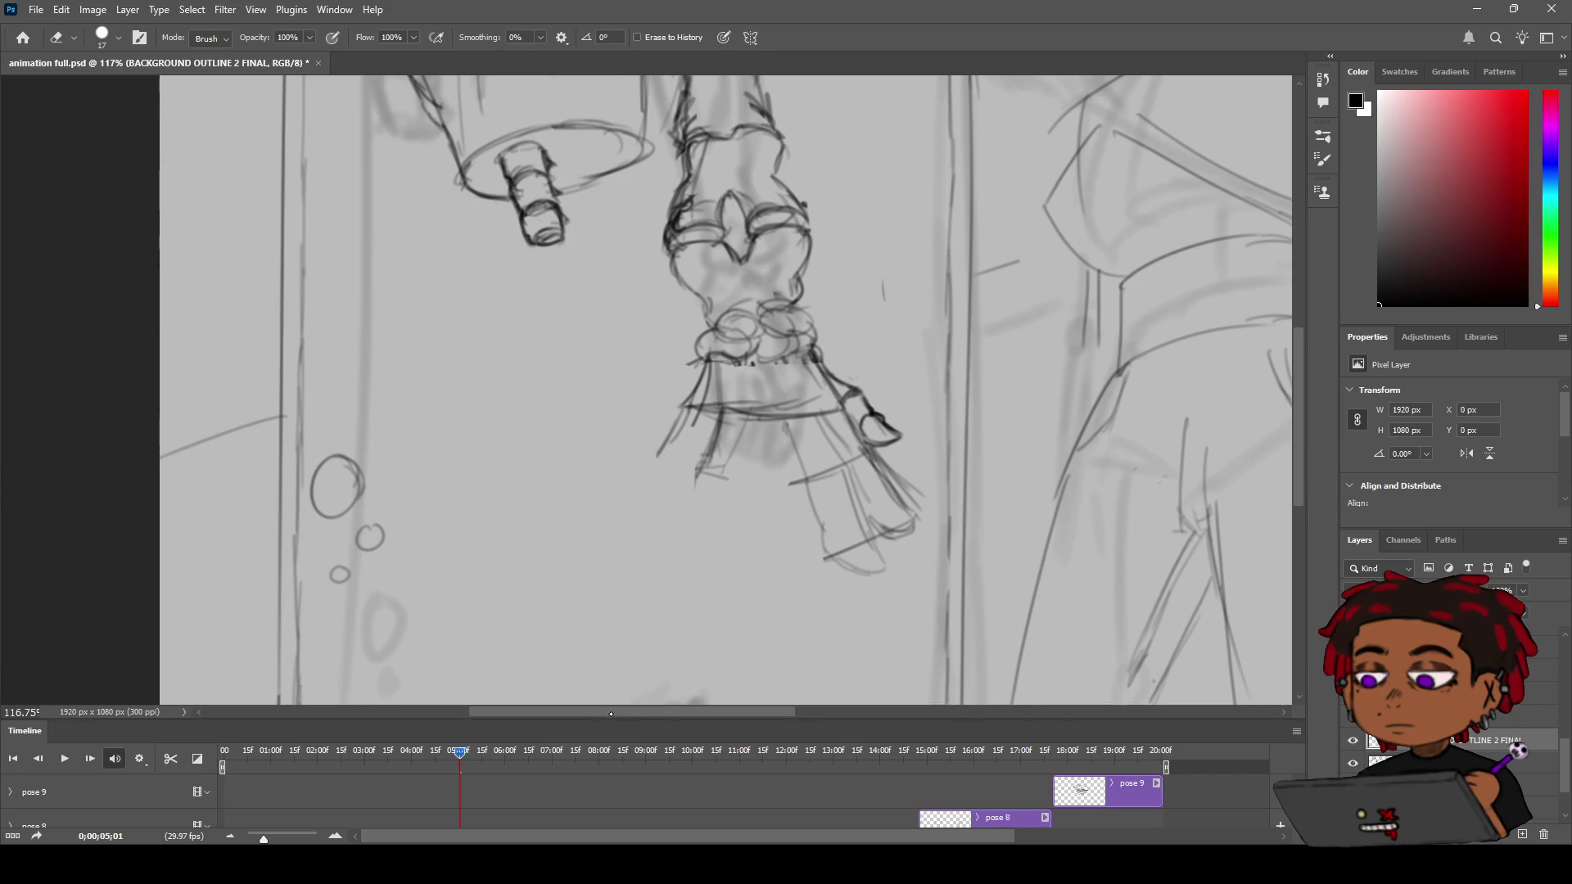
scroll(645, 722, right, 3)
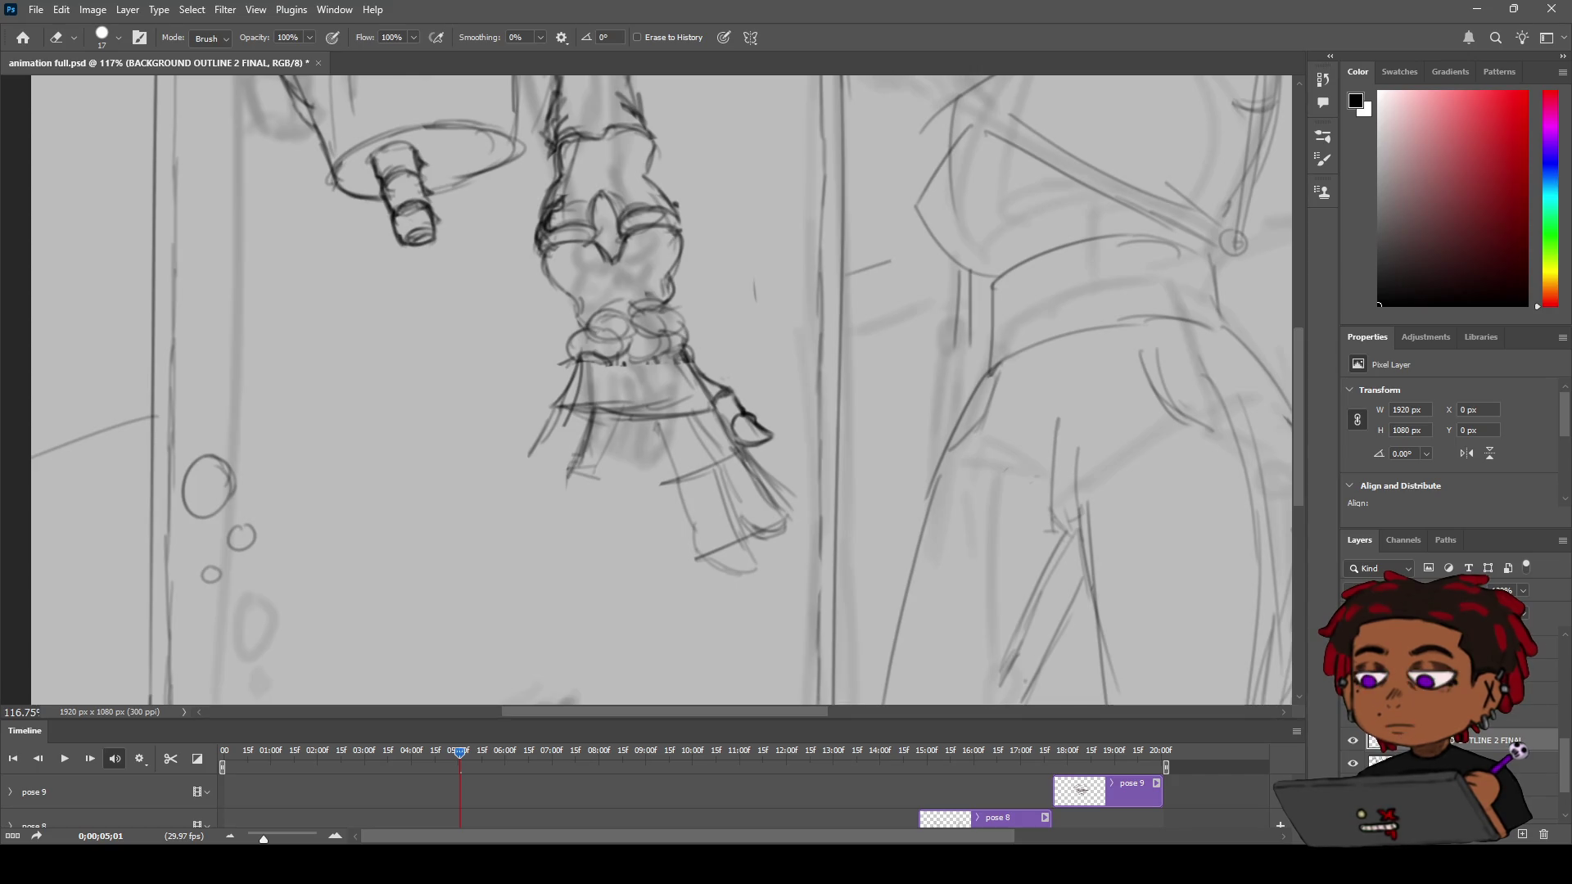
Retrace the rim's left side and try a vertical line down from the rim
key(b)
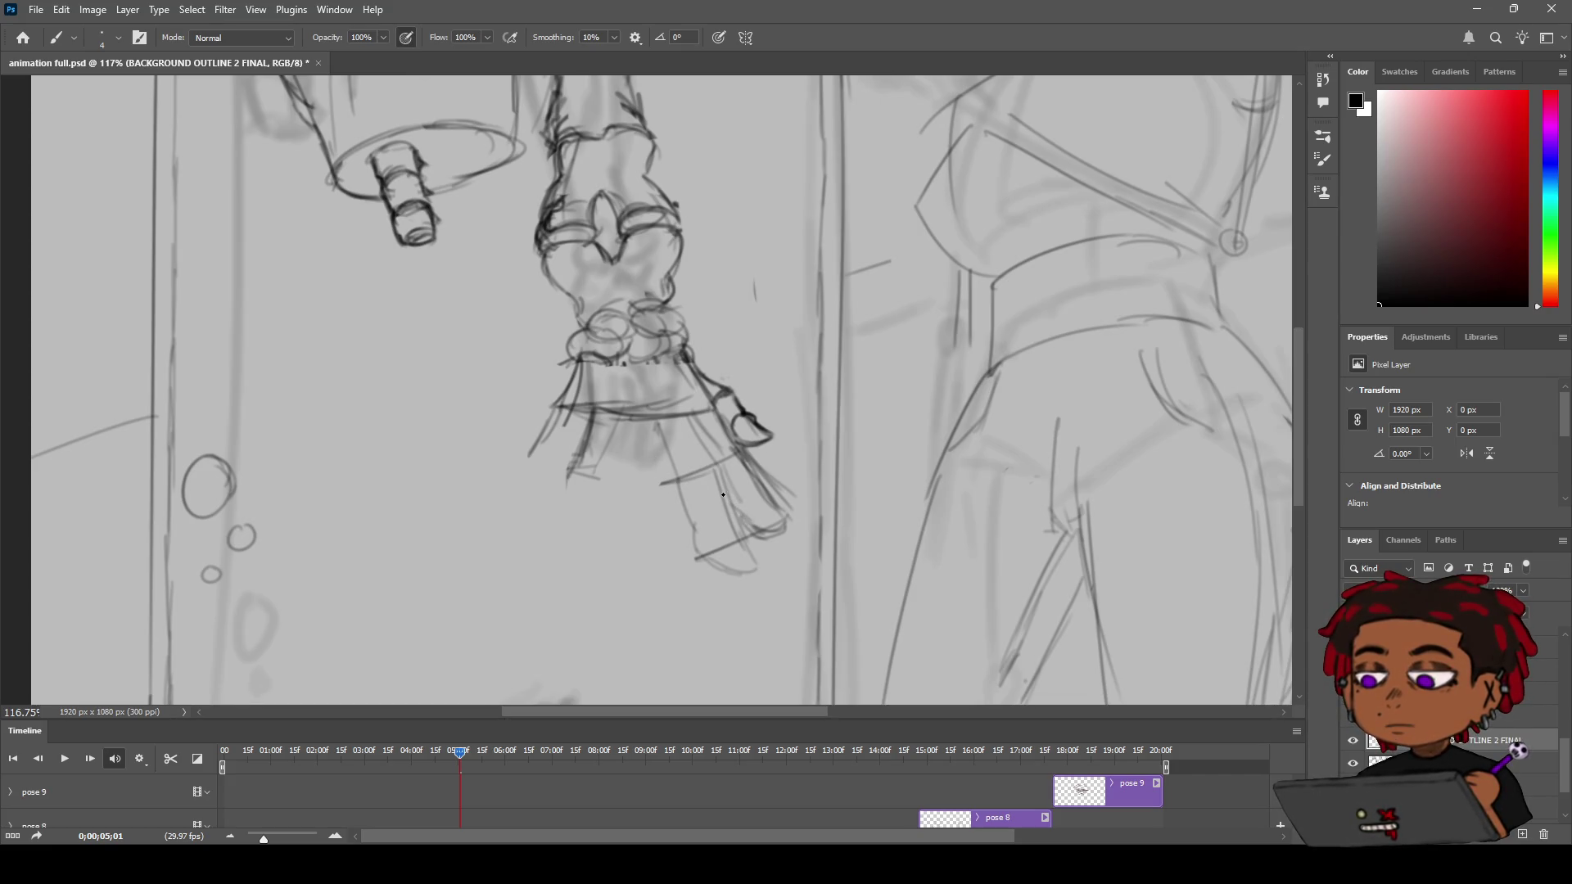
mouse_move(587, 360)
mouse_down()
mouse_move(571, 402)
mouse_move(626, 399)
mouse_move(579, 491)
mouse_move(592, 438)
mouse_move(529, 456)
mouse_up()
key(e)
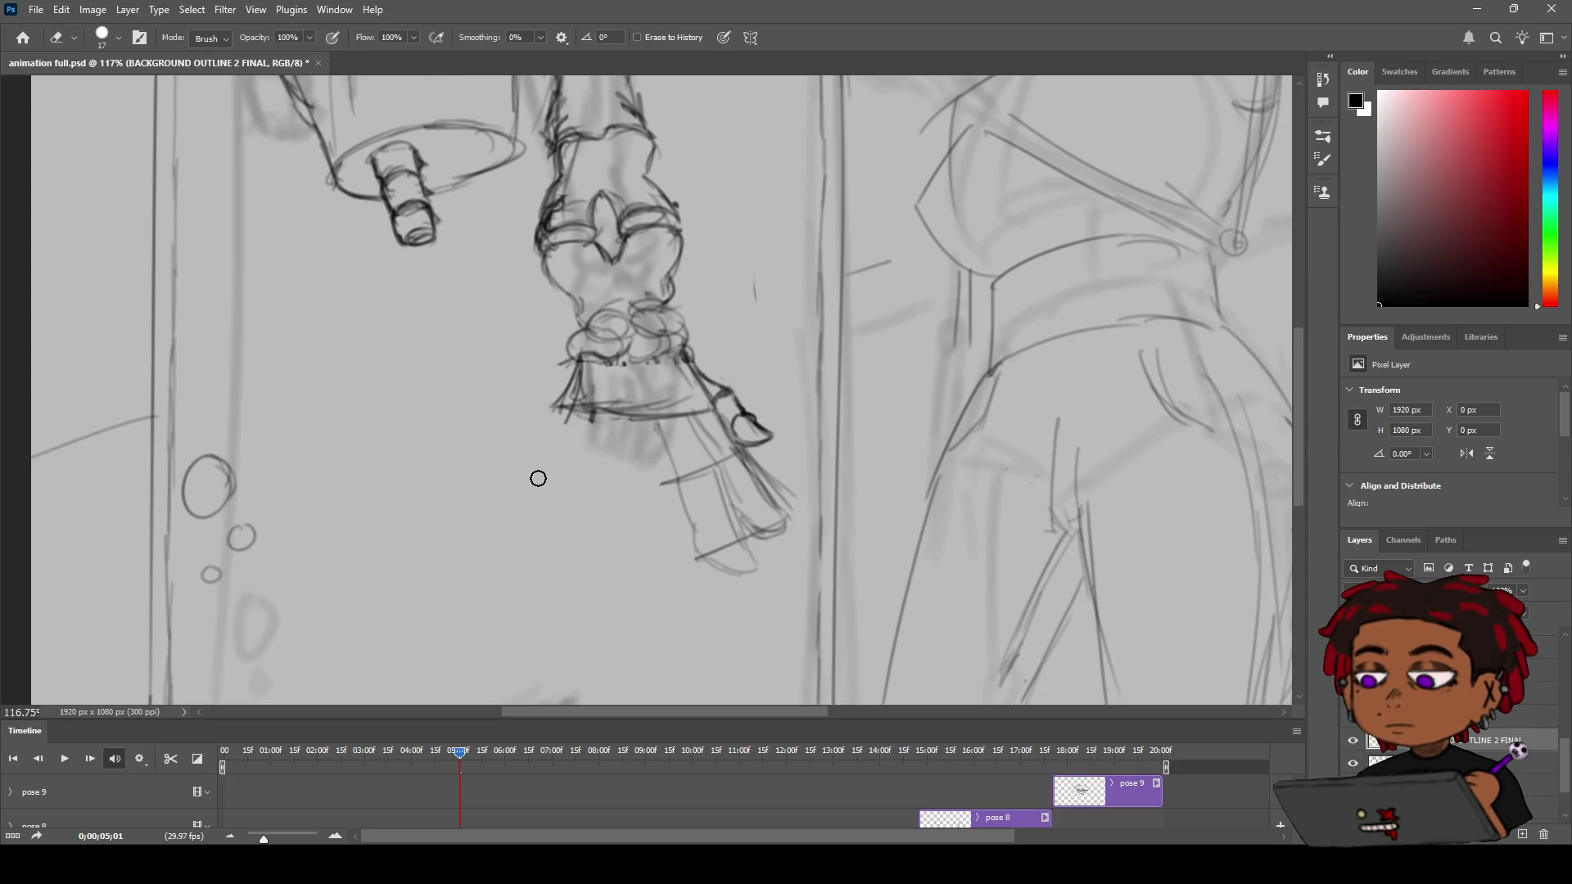
key(b)
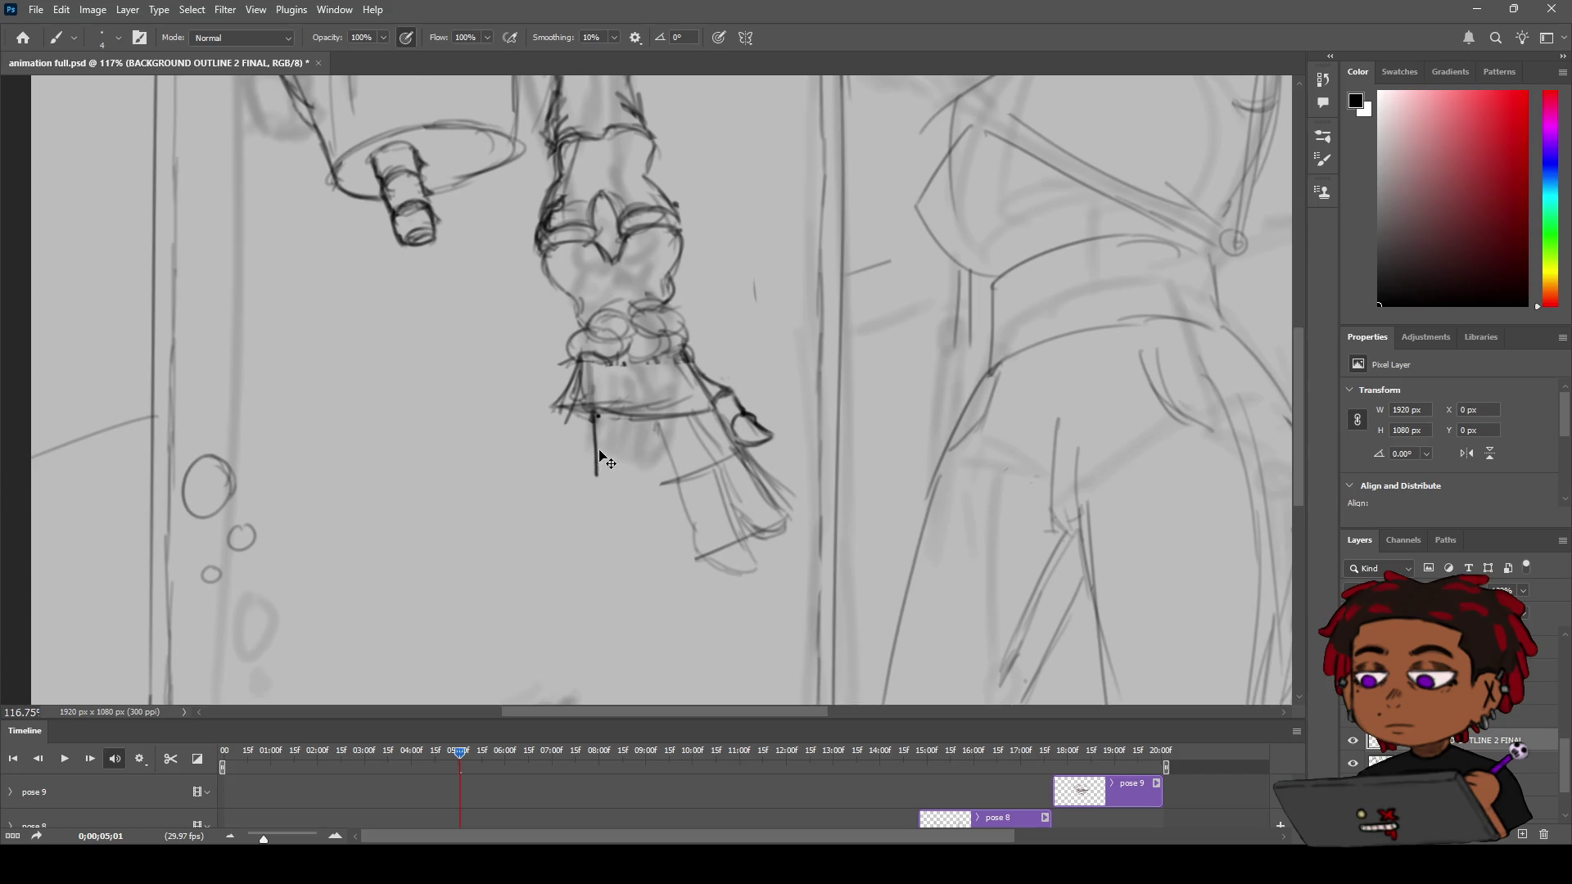
drag(597, 416, 586, 490)
key(ctrl+z)
drag(596, 411, 593, 482)
key(ctrl+z)
Draw the sleeve's slanted left edge down to the cuff, redoing failed attempts
drag(629, 420, 649, 484)
key(ctrl+z)
drag(629, 414, 650, 484)
key(ctrl+z)
key(ctrl+z)
drag(655, 418, 690, 550)
drag(676, 491, 696, 557)
Add the sleeve's inner slanted line and curve the cuff's bottom edge
key(ctrl+z)
drag(673, 486, 698, 556)
drag(621, 414, 629, 471)
drag(620, 414, 638, 483)
key(ctrl+z)
mouse_move(621, 416)
mouse_down()
mouse_move(677, 537)
mouse_move(631, 508)
mouse_move(653, 565)
mouse_up()
key(ctrl+z)
key(ctrl+z)
key(ctrl+z)
mouse_move(639, 491)
mouse_down()
mouse_move(655, 565)
mouse_move(695, 583)
mouse_move(697, 568)
mouse_move(700, 585)
mouse_up()
key(ctrl+z)
key(ctrl+z)
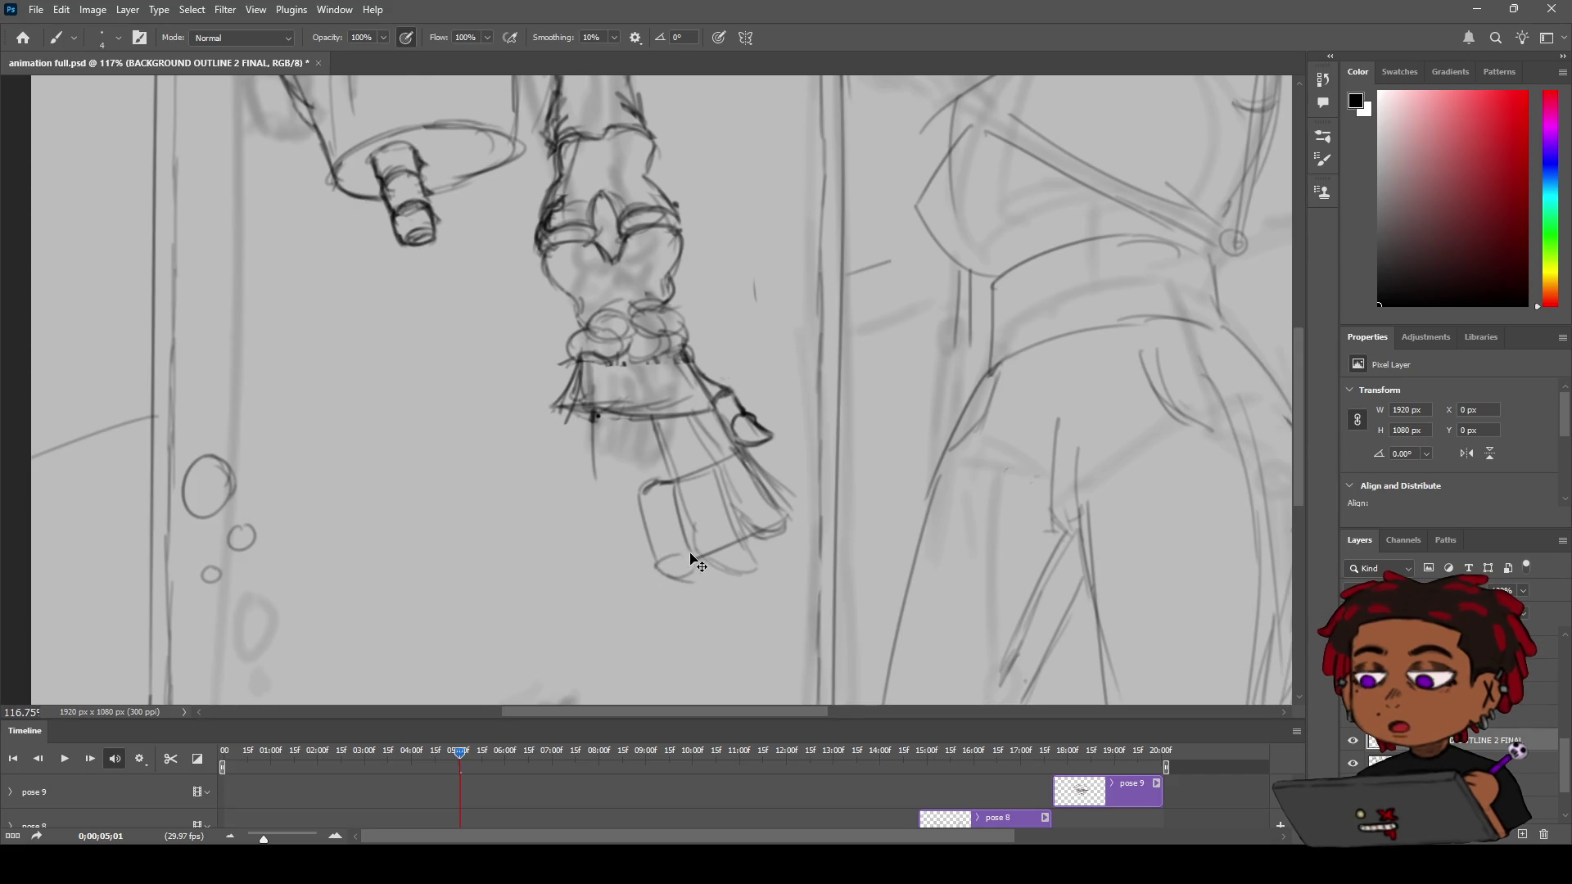
mouse_move(694, 562)
mouse_down()
mouse_move(665, 558)
mouse_move(680, 588)
mouse_move(709, 587)
mouse_up()
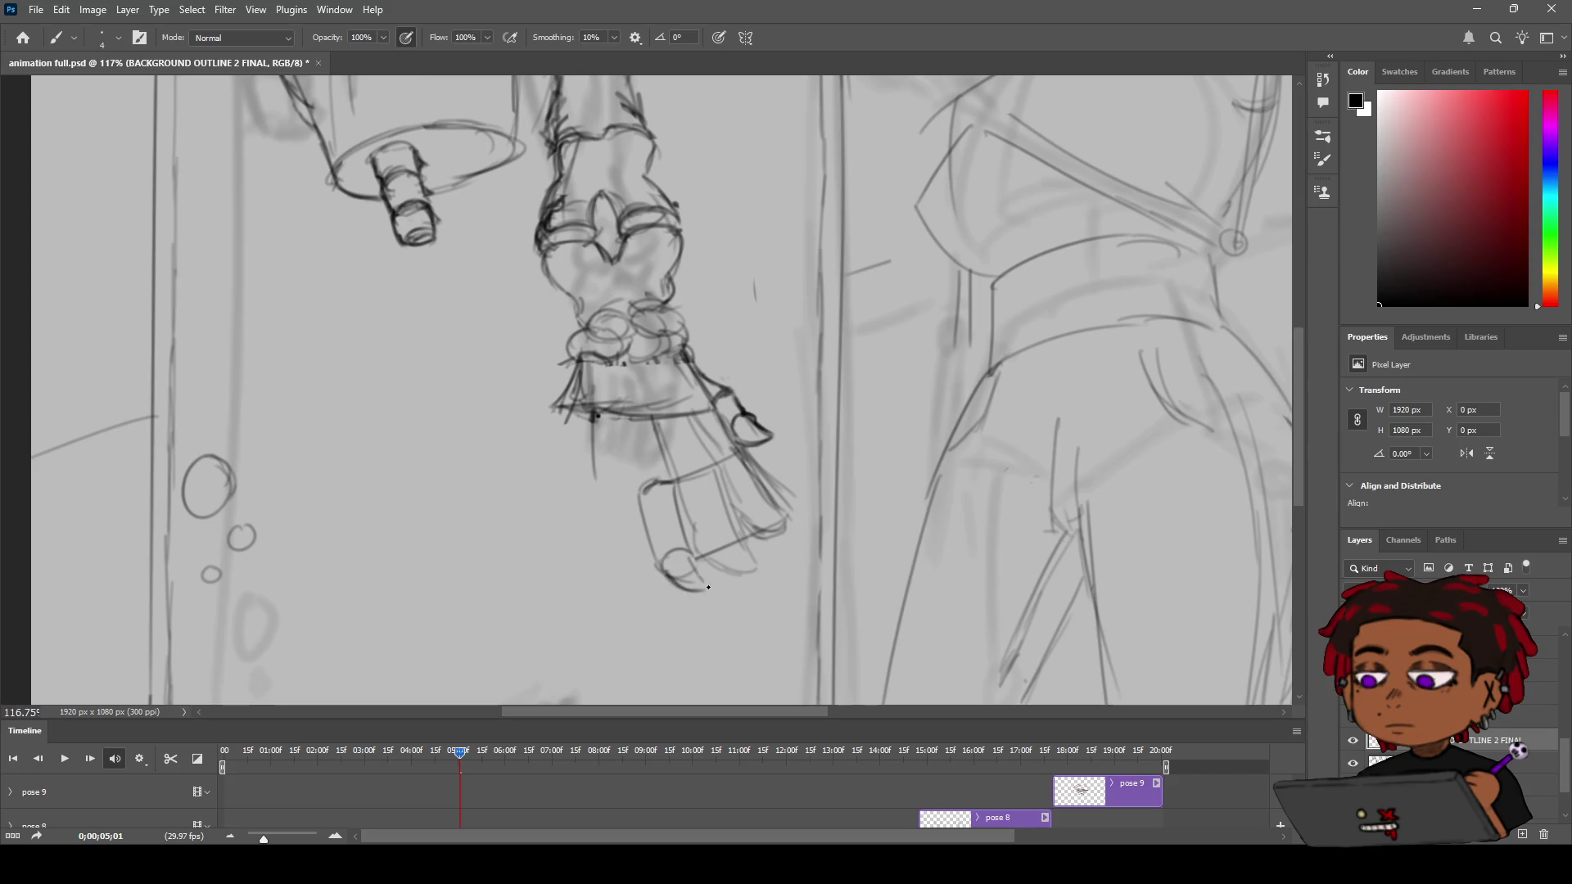
Reshape the hanging piece's round tip and darken the shading under the rim
key(z)
mouse_move(705, 578)
mouse_down()
mouse_move(600, 584)
mouse_move(655, 532)
mouse_move(671, 481)
mouse_up()
key(b)
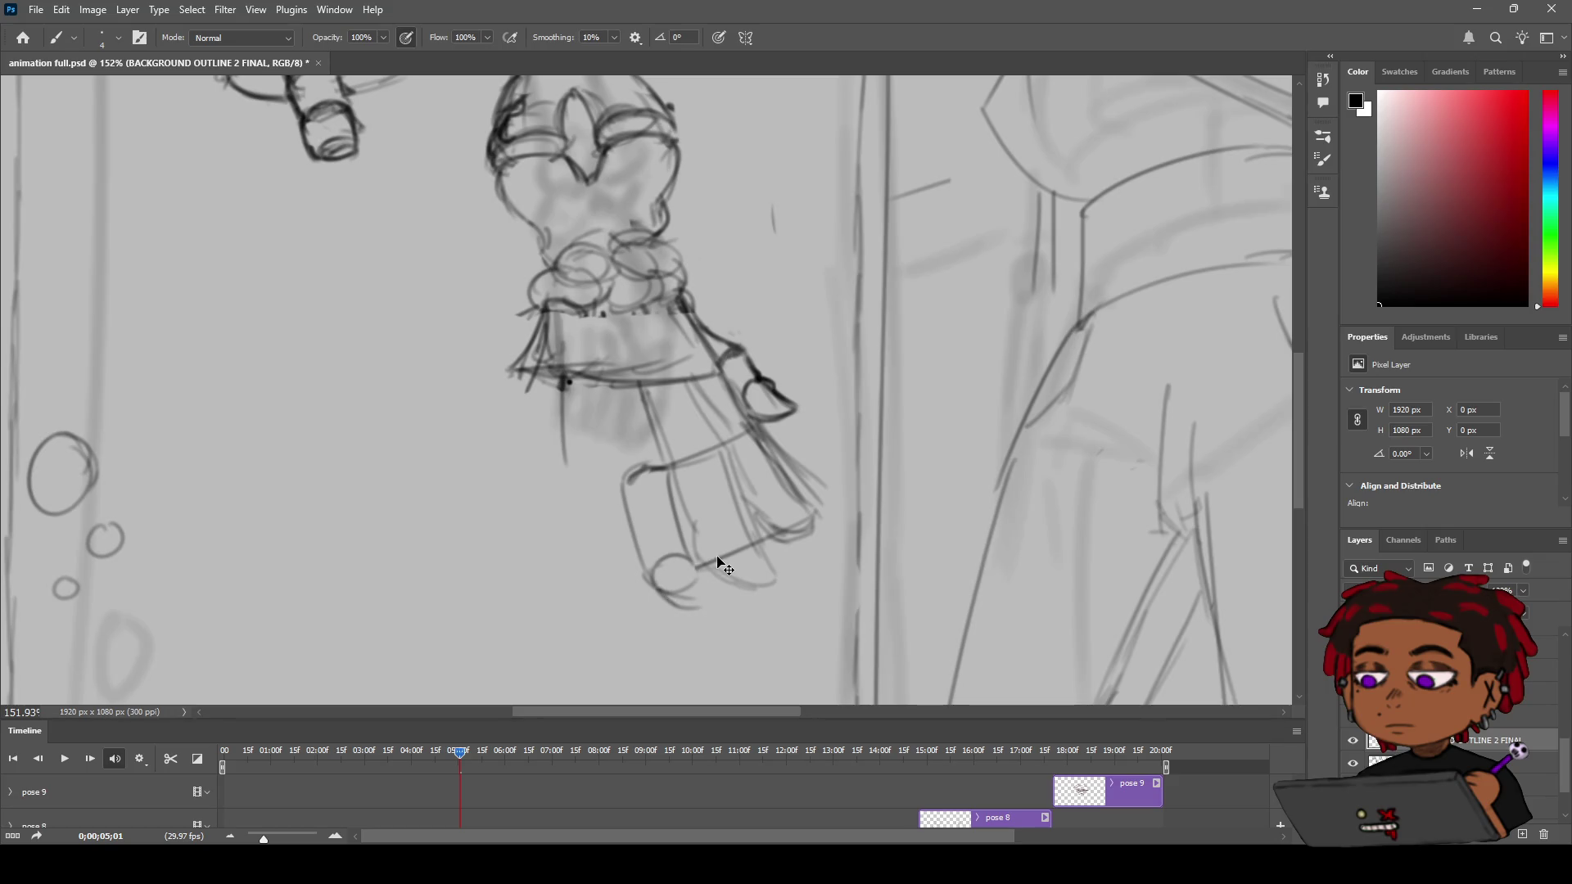
mouse_move(703, 591)
mouse_down()
mouse_move(686, 611)
mouse_move(694, 574)
mouse_up()
drag(652, 538, 647, 565)
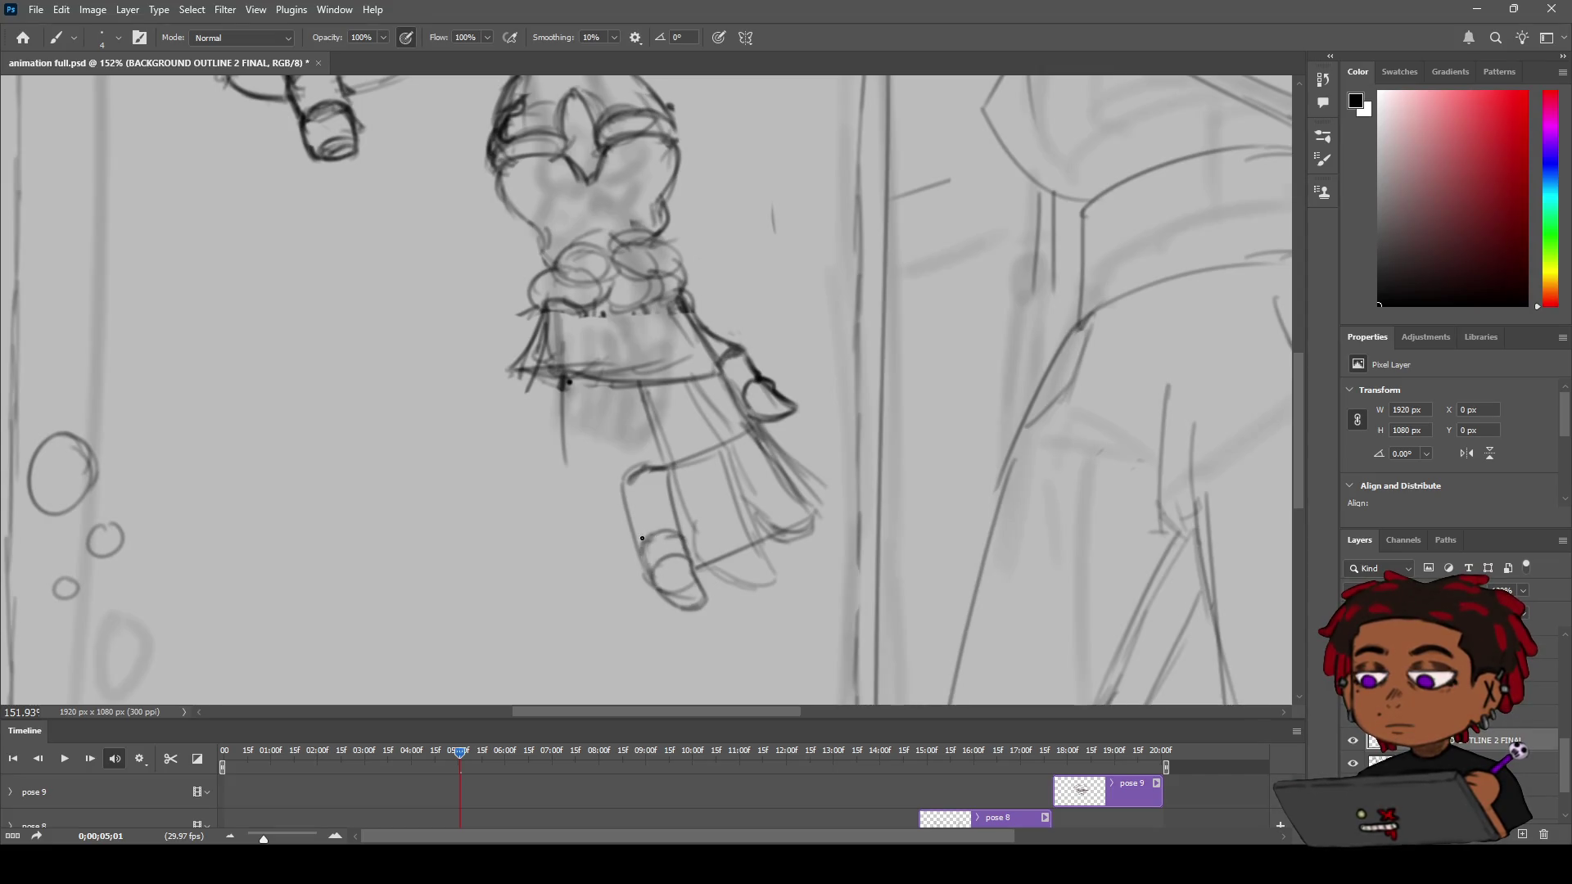
mouse_move(644, 395)
mouse_down()
mouse_move(637, 416)
mouse_move(586, 433)
mouse_move(595, 407)
mouse_move(622, 475)
mouse_up()
Draw the left edge line down from the rim, dropping a stray hem segment, plus a short diagonal
drag(618, 479, 611, 567)
drag(569, 437, 587, 483)
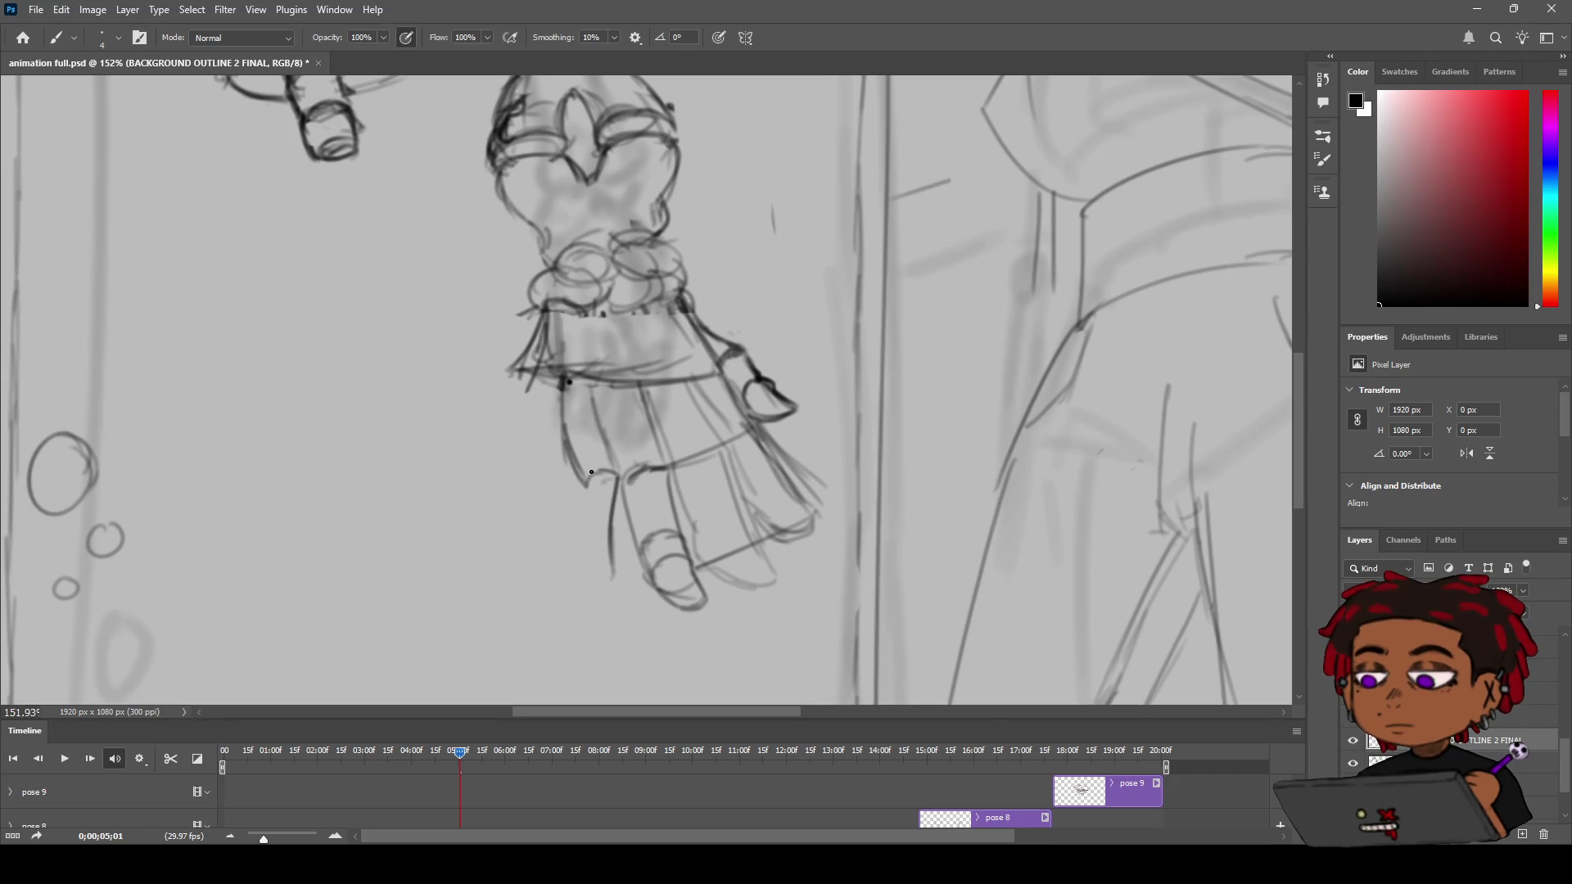
key(ctrl+z)
key(ctrl+z)
key(ctrl+z)
drag(621, 509, 590, 548)
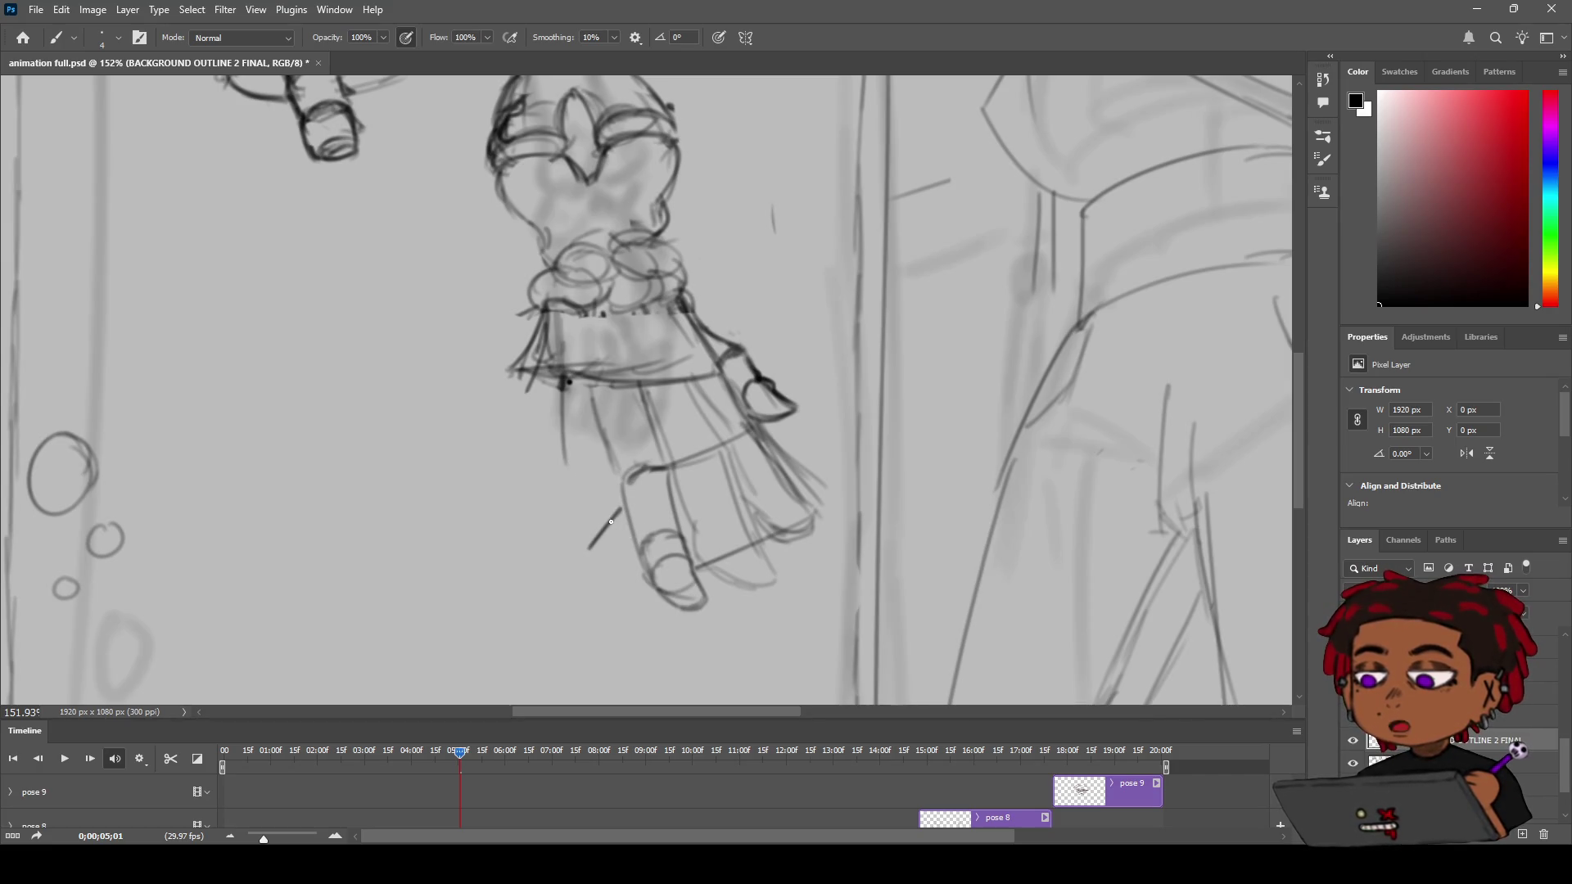
key(z)
scroll(657, 495, down, 3)
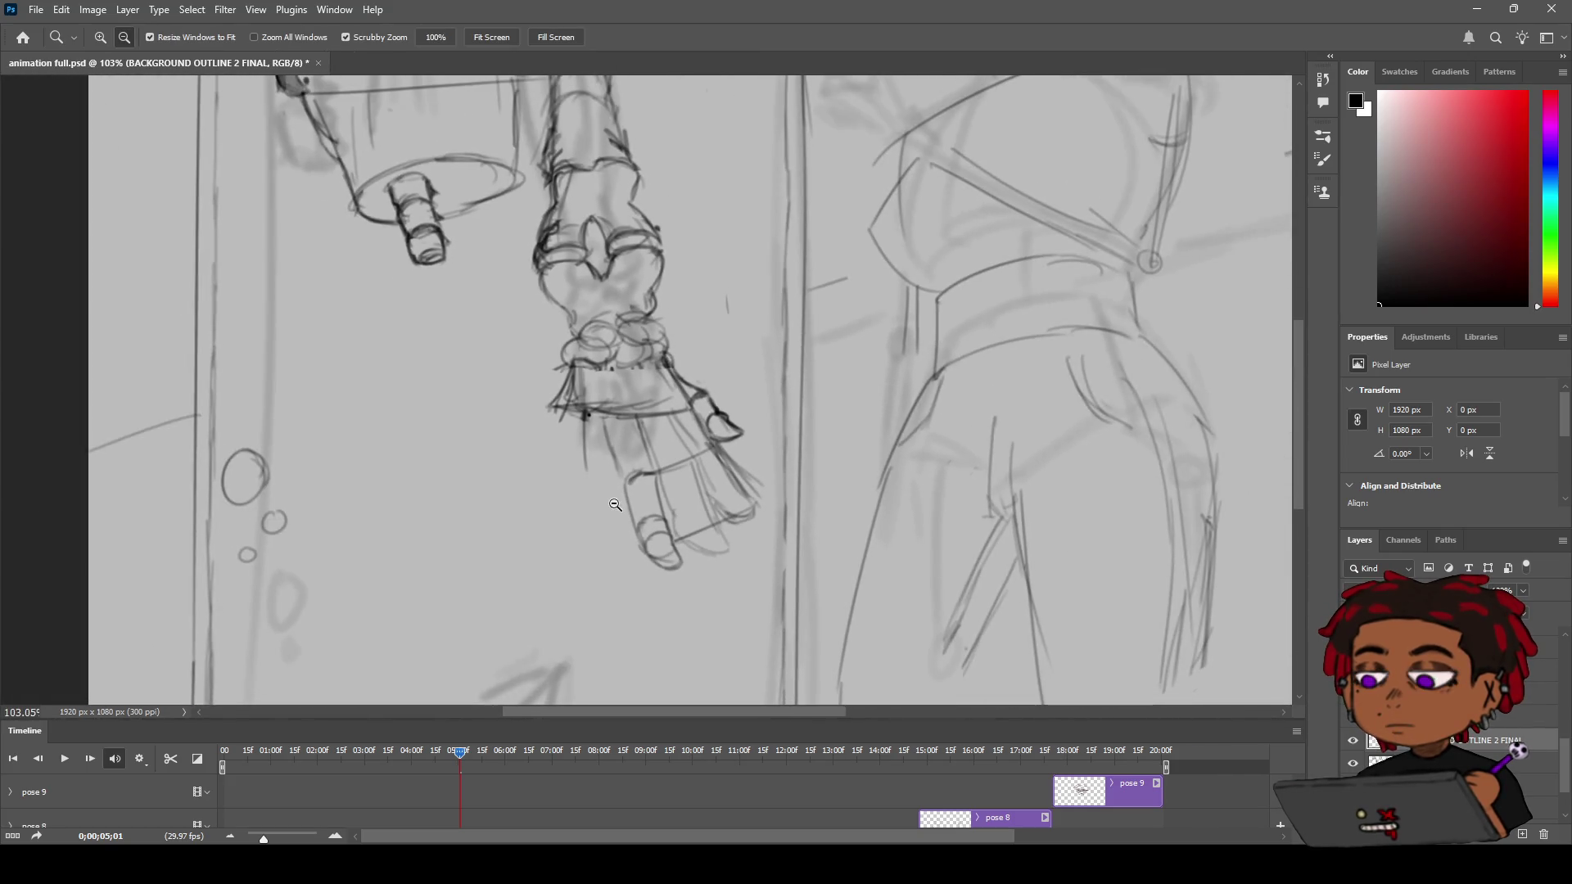
Redraw the leftmost finger's left edge longer, removing the stray curve and hook
key(b)
mouse_move(618, 475)
mouse_down()
mouse_move(604, 543)
mouse_move(558, 529)
mouse_move(604, 542)
mouse_move(573, 557)
mouse_up()
key(ctrl+z)
key(ctrl+z)
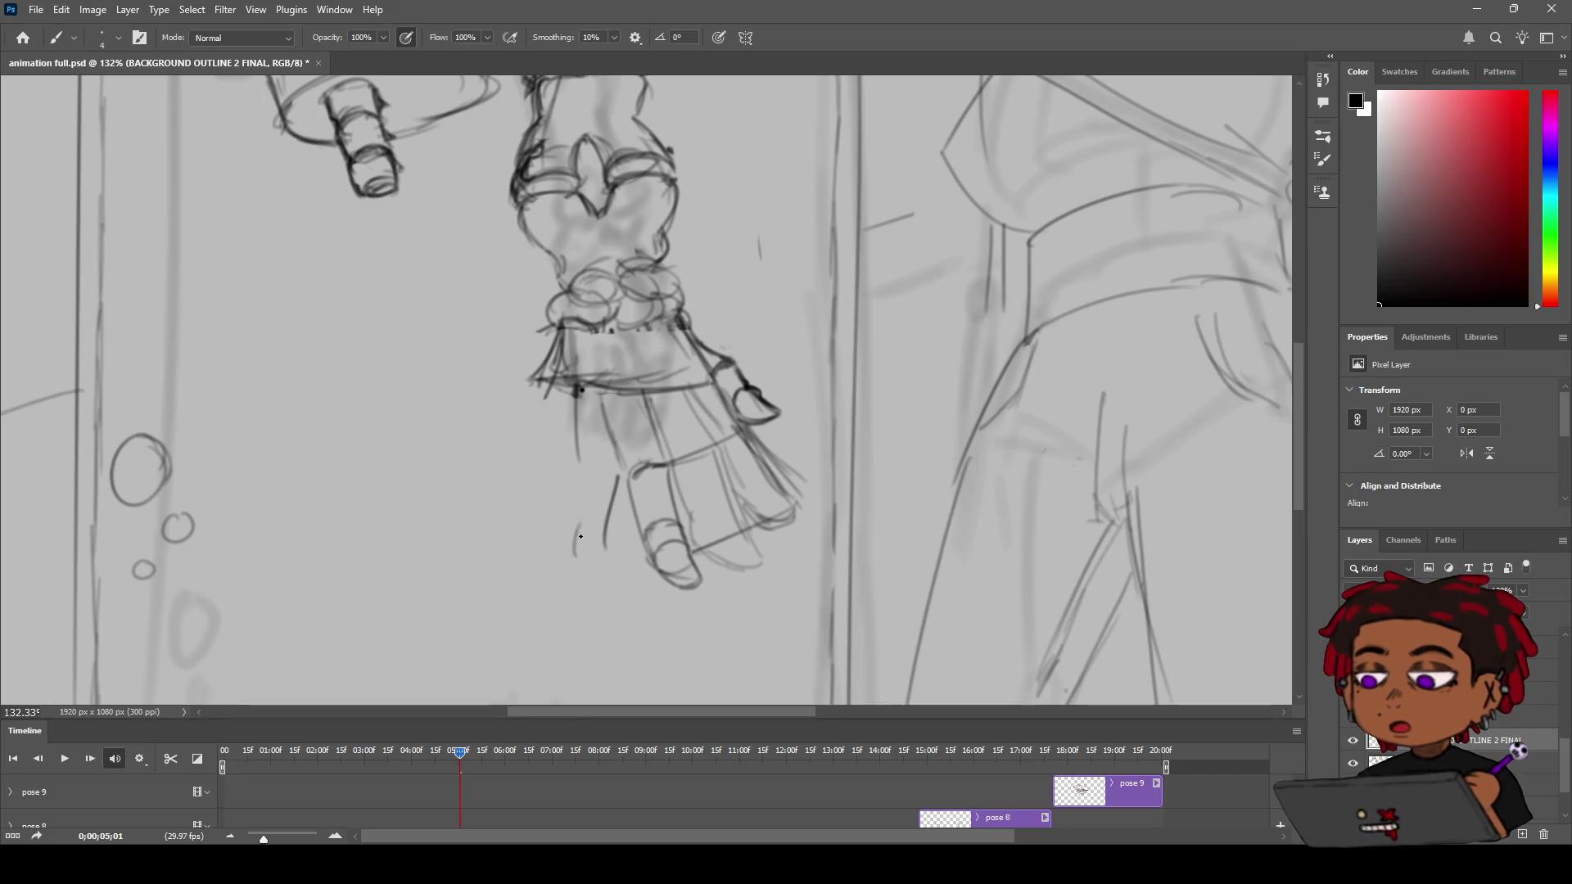
drag(588, 484, 577, 537)
key(ctrl+z)
mouse_move(622, 466)
mouse_down()
mouse_move(588, 477)
mouse_move(623, 471)
mouse_move(605, 539)
mouse_up()
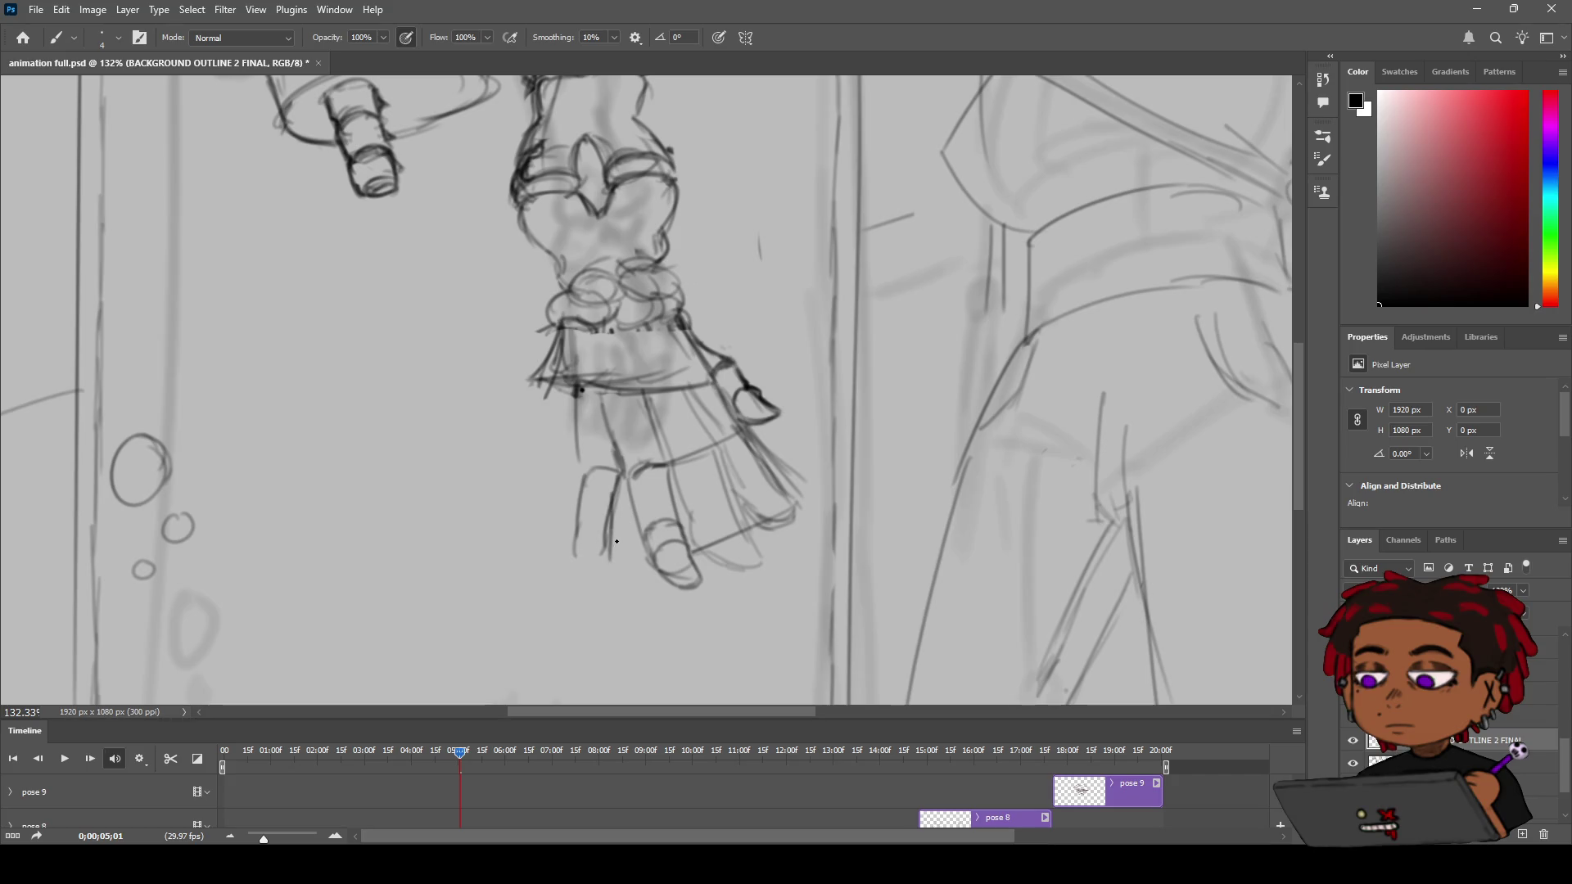
Draw the finger's right edge and close it with a rounded tip, then zoom out
drag(617, 481, 610, 561)
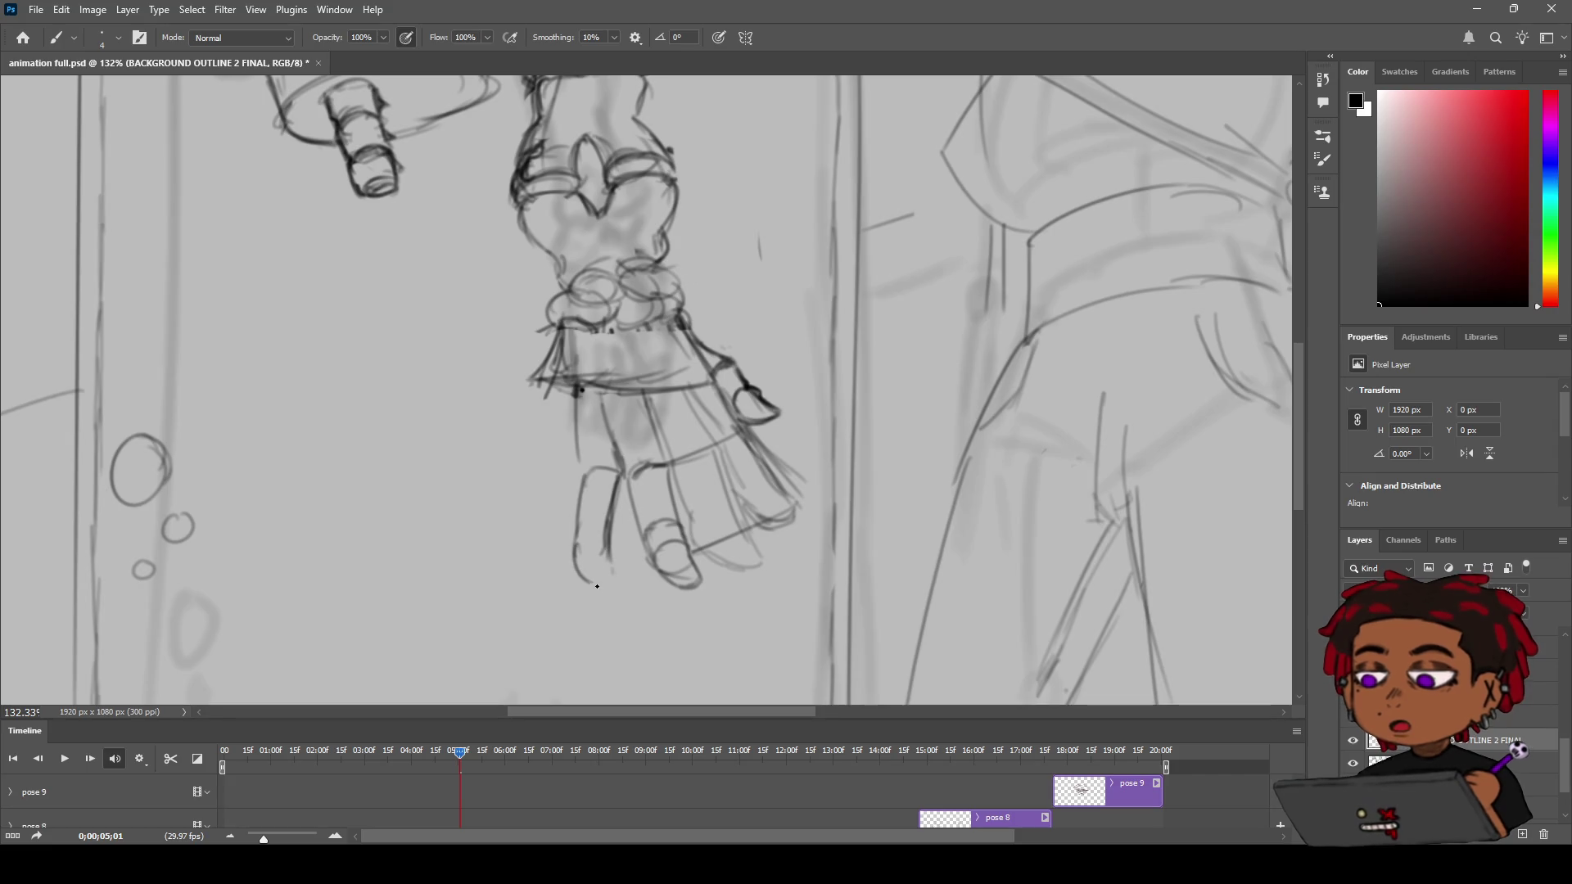
mouse_move(610, 538)
mouse_down()
mouse_move(607, 585)
mouse_move(582, 577)
mouse_up()
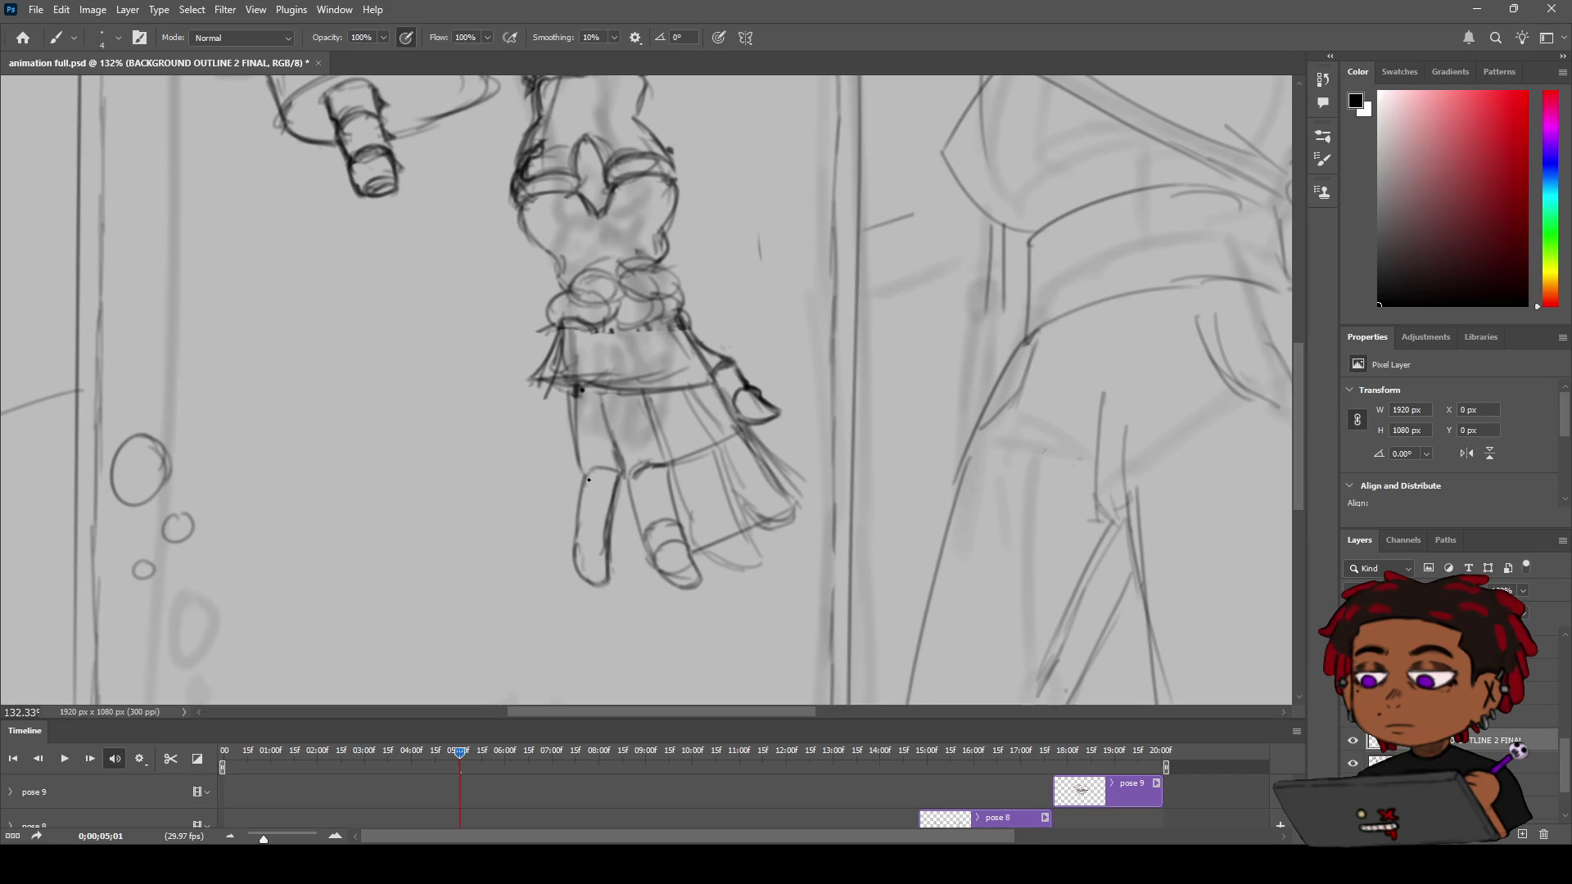
key(z)
mouse_move(568, 412)
mouse_down()
mouse_move(491, 393)
mouse_move(623, 386)
mouse_move(565, 386)
mouse_move(593, 388)
mouse_move(604, 370)
mouse_move(599, 442)
mouse_move(622, 446)
mouse_up()
key(b)
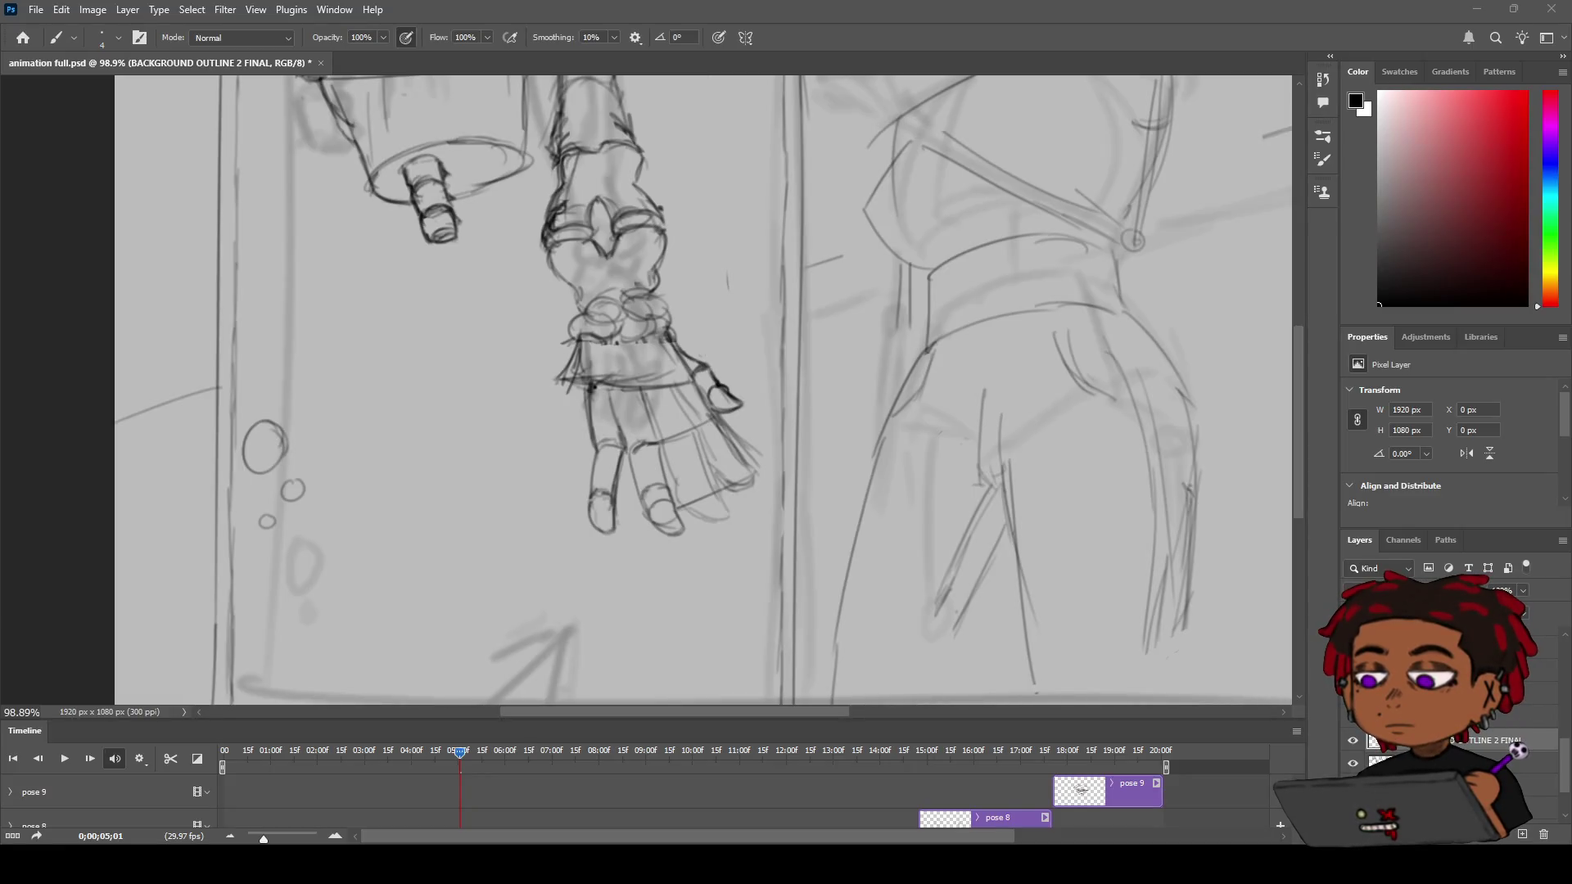
Zoom in and out around the robotic hand to frame the wrist cuff
key(z)
mouse_move(664, 377)
mouse_down()
mouse_move(721, 357)
mouse_move(569, 392)
mouse_move(540, 374)
mouse_move(598, 373)
mouse_move(551, 368)
mouse_move(586, 337)
mouse_move(560, 363)
mouse_up()
key(z)
key(b)
key(z)
key(e)
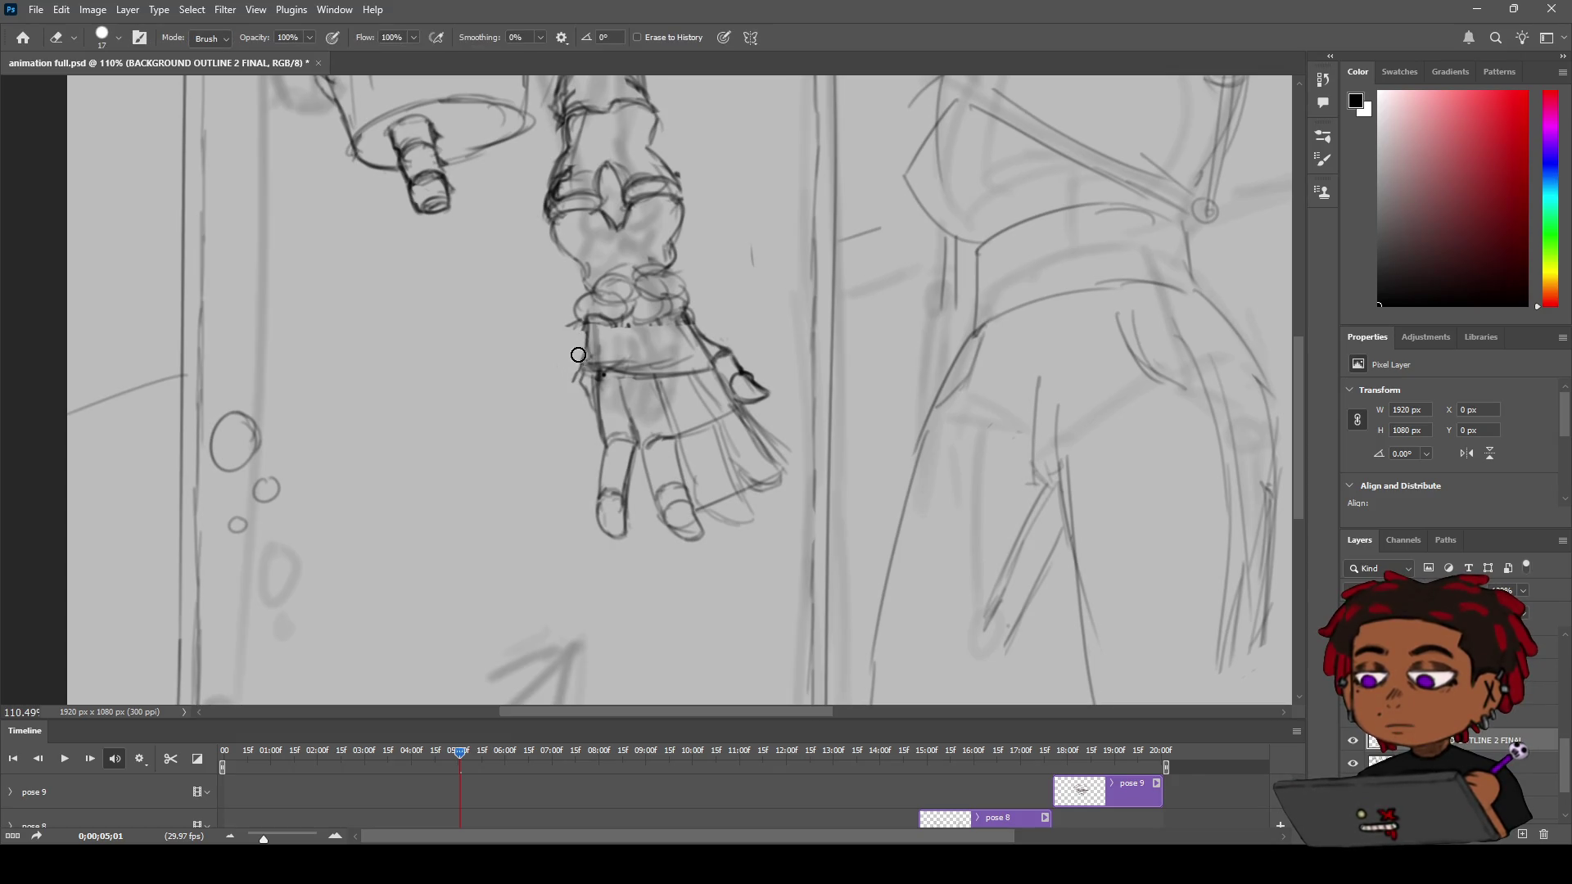
key(b)
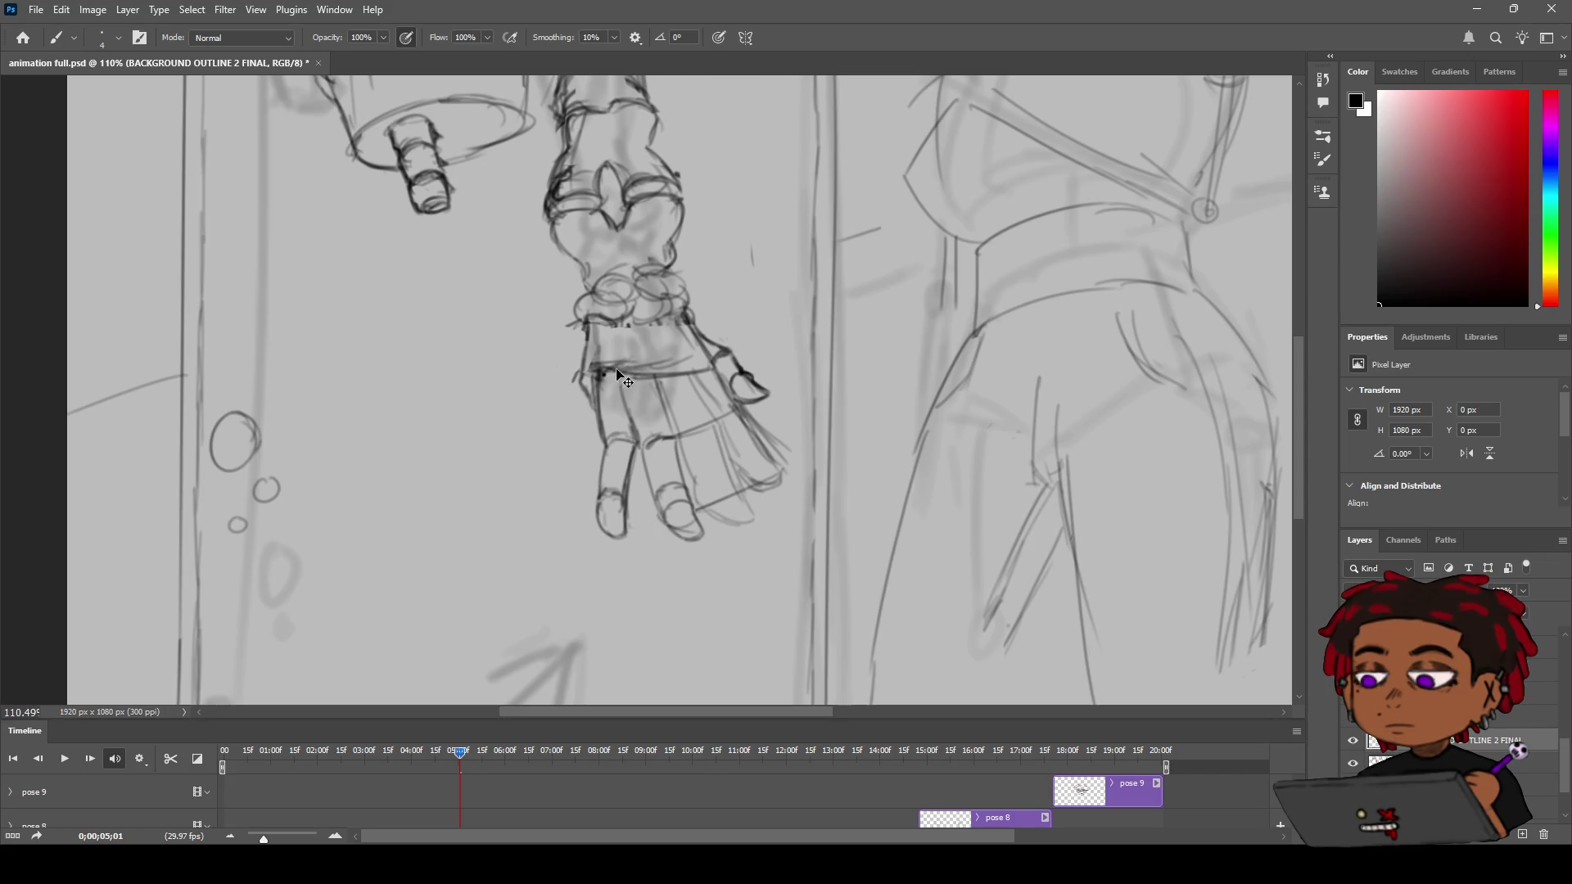
Sketch the wrist cuff's left side, redrawn right edge and an inner vertical line
drag(588, 329, 562, 370)
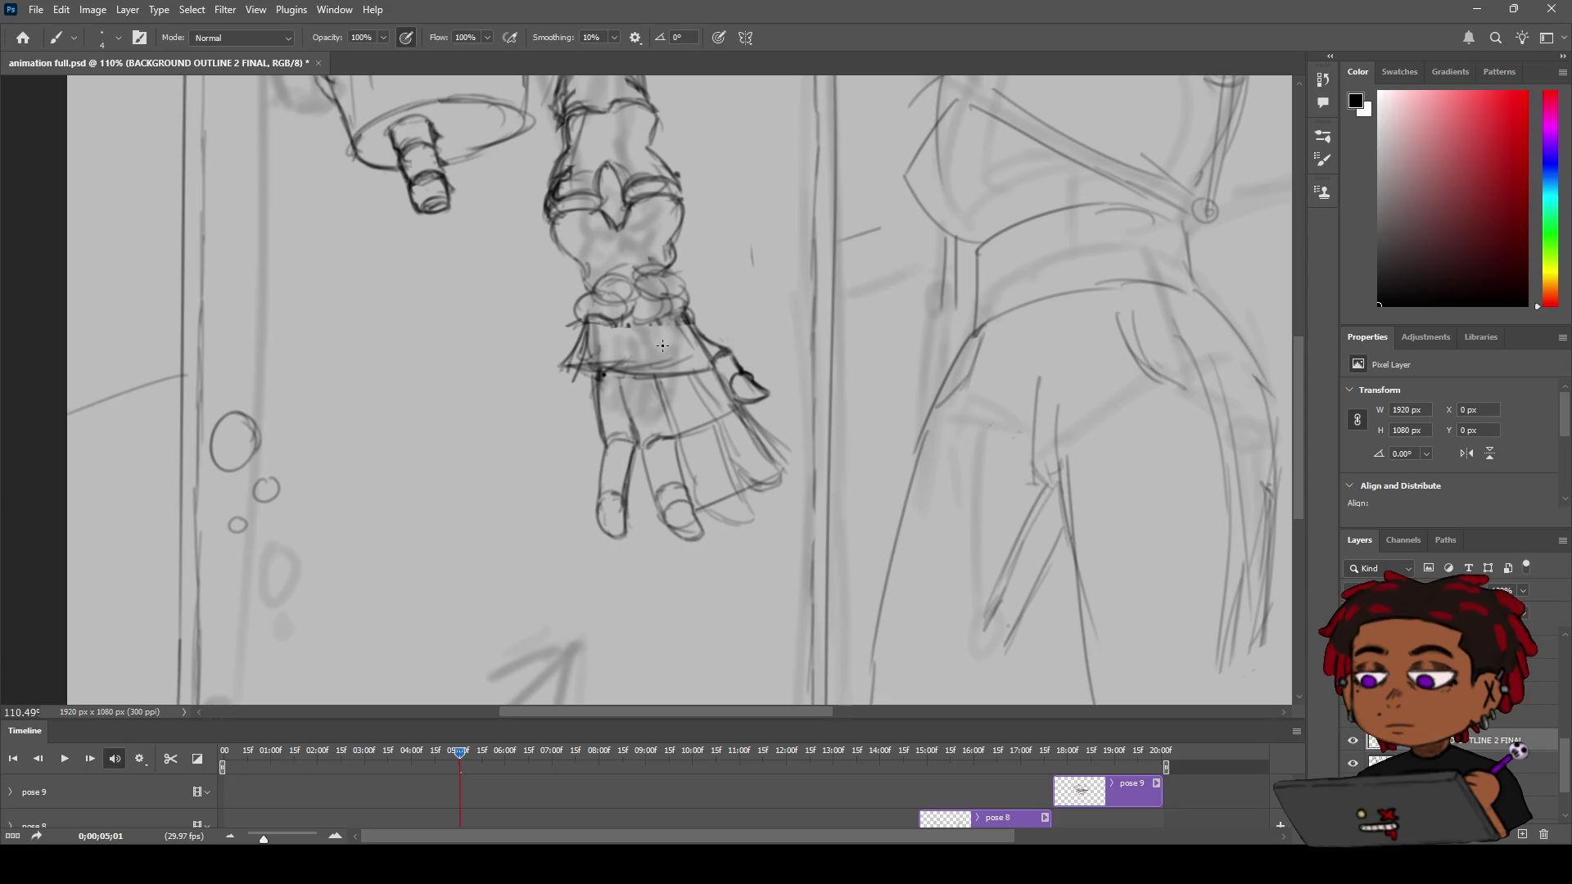
mouse_move(702, 430)
mouse_down()
mouse_move(718, 420)
mouse_move(715, 479)
mouse_up()
key(ctrl+z)
drag(720, 439, 704, 498)
drag(688, 434, 682, 474)
drag(721, 420, 708, 492)
scroll(713, 463, down, 5)
scroll(712, 463, up, 8)
scroll(705, 467, down, 2)
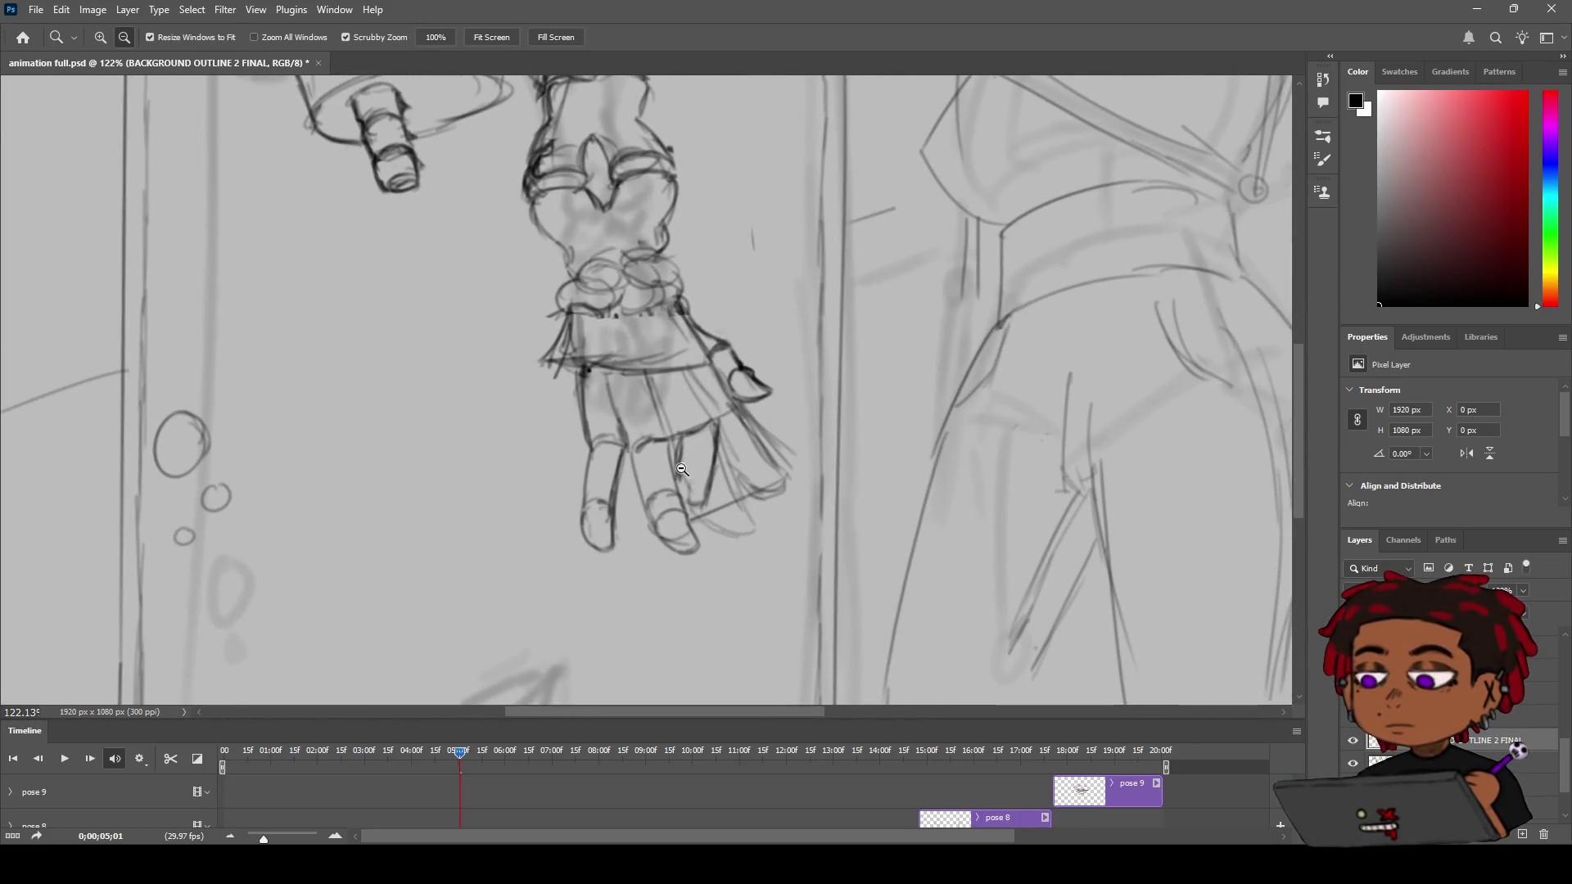
Frame the hand and retrace the third finger's edge line with two dark strokes
key(b)
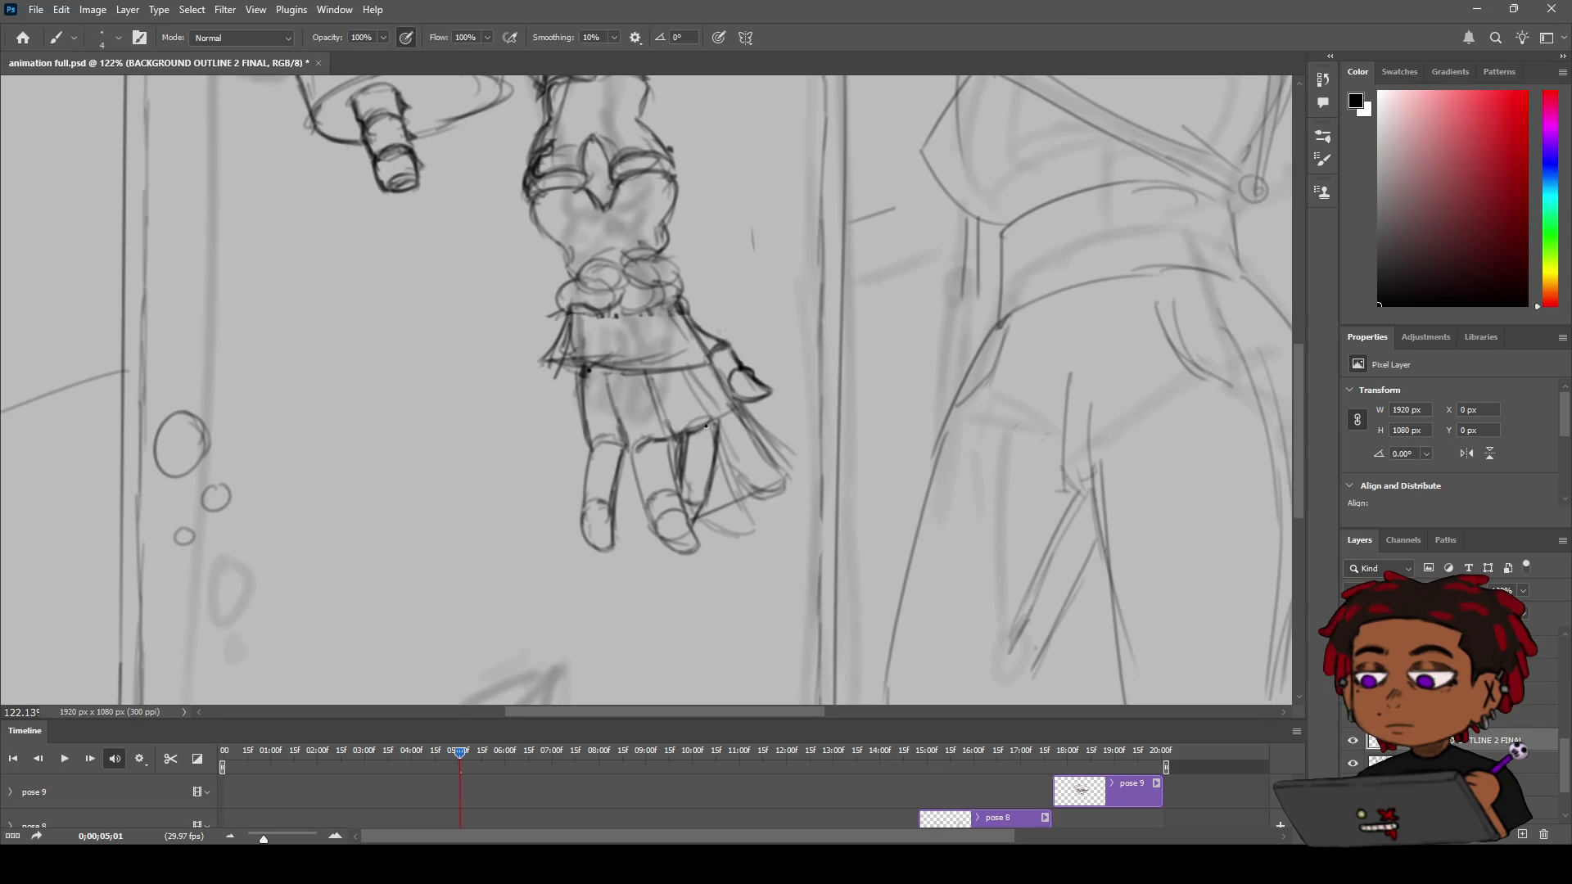
key(z)
mouse_move(741, 364)
mouse_down()
mouse_move(786, 373)
mouse_move(565, 393)
mouse_move(746, 420)
mouse_up()
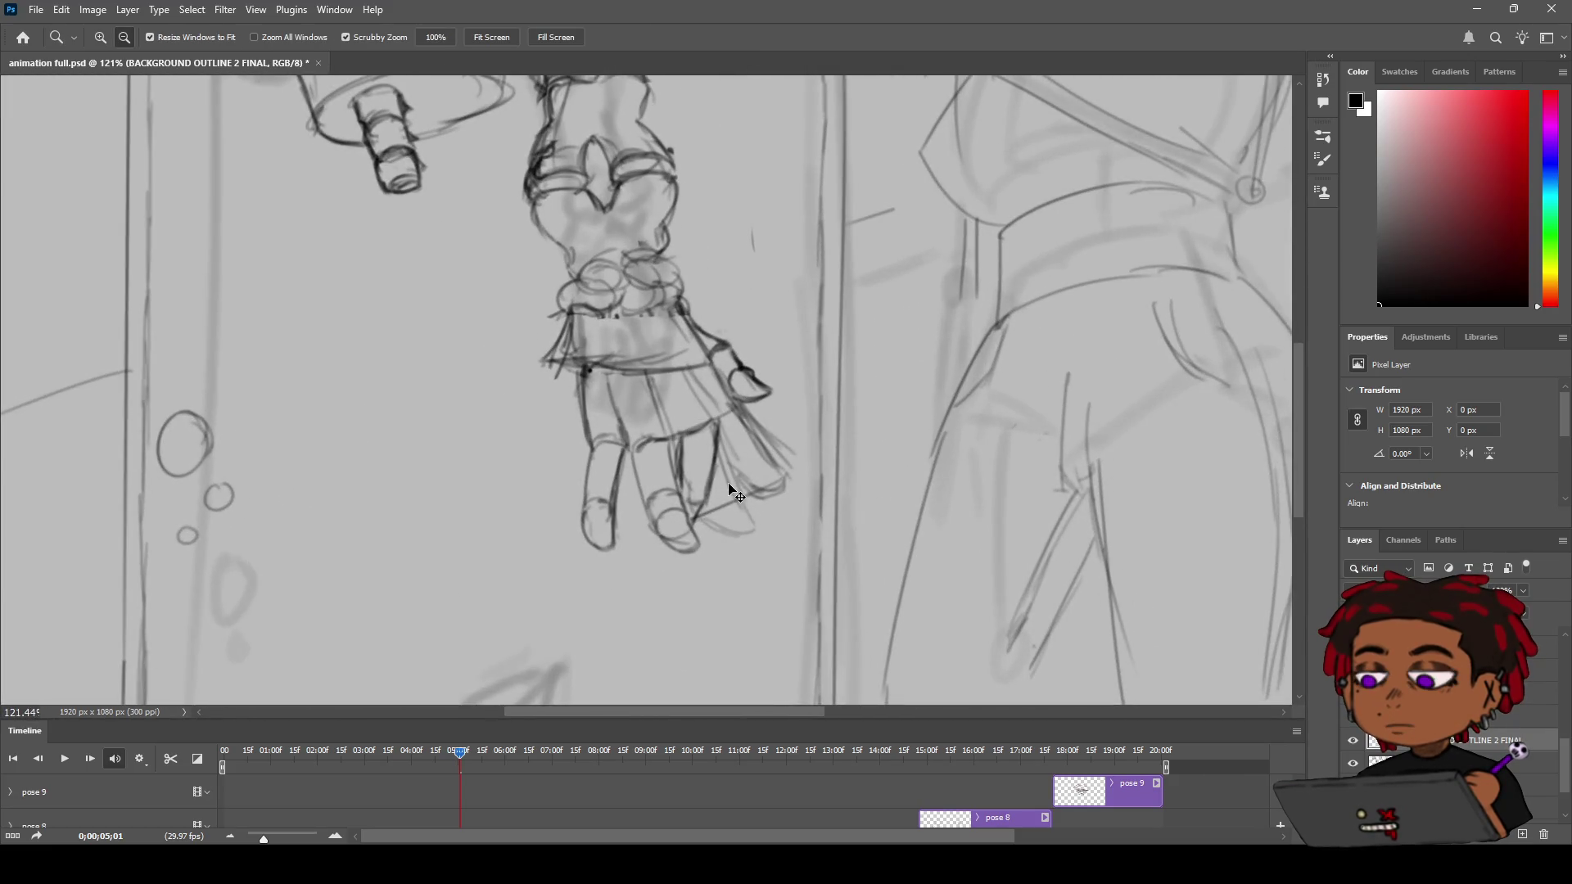
mouse_move(728, 490)
mouse_down()
mouse_move(655, 495)
mouse_move(721, 487)
mouse_move(683, 478)
mouse_up()
key(b)
drag(707, 385, 691, 501)
drag(707, 420, 692, 514)
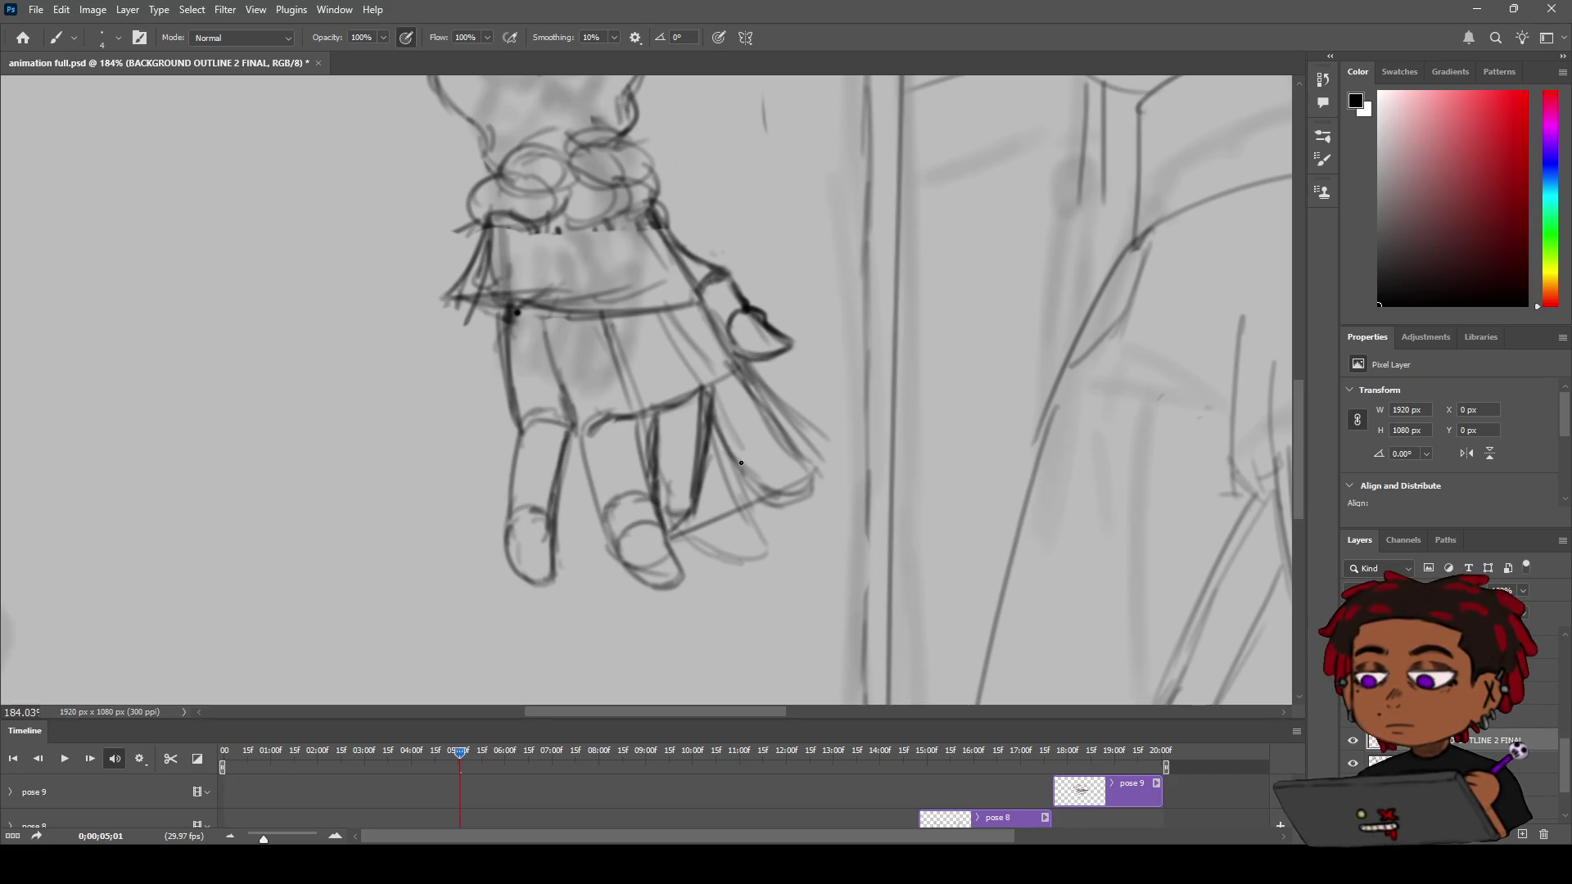
Sketch a rounded fingertip on the right finger, undo a stroke, and zoom out
mouse_move(760, 439)
mouse_down()
mouse_move(741, 462)
mouse_move(746, 449)
mouse_move(750, 485)
mouse_move(803, 501)
mouse_move(816, 479)
mouse_move(804, 505)
mouse_up()
key(ctrl+z)
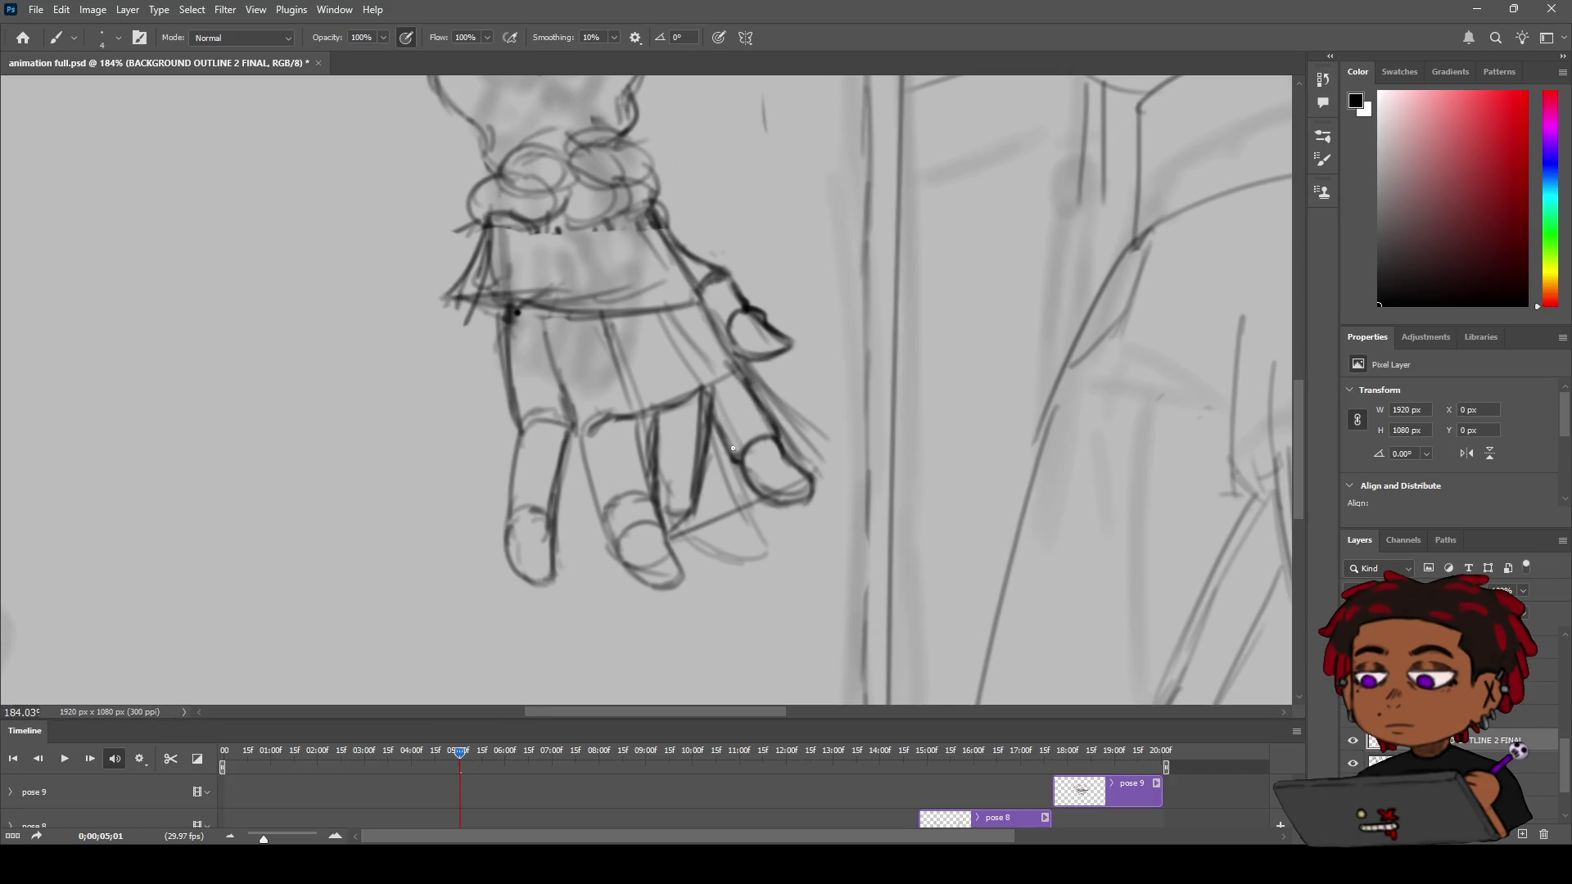
key(z)
scroll(708, 453, down, 5)
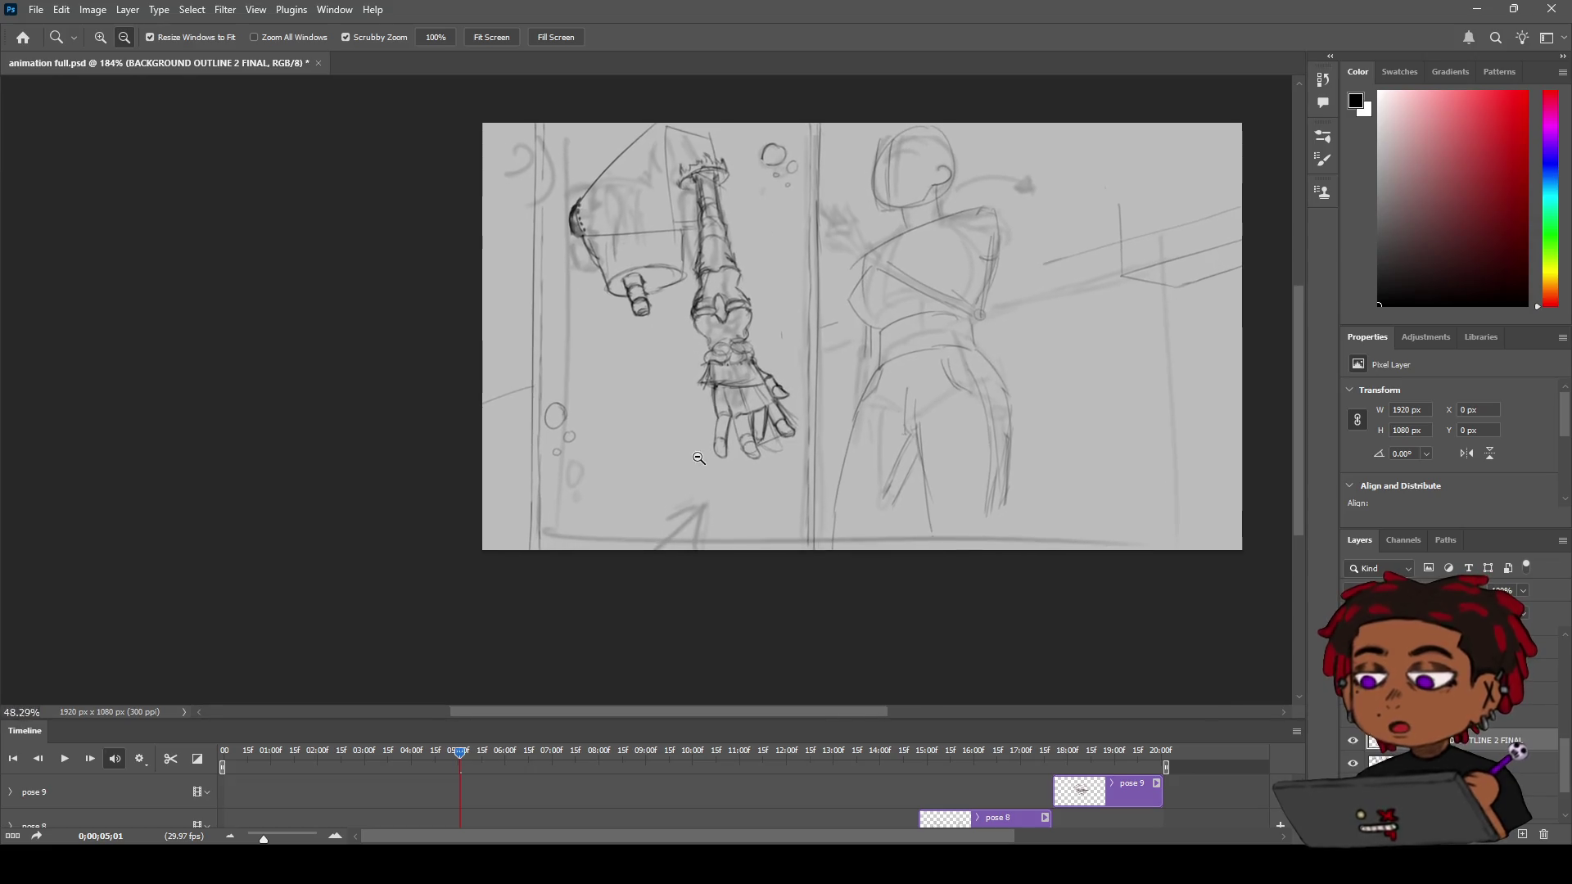
scroll(707, 452, up, 3)
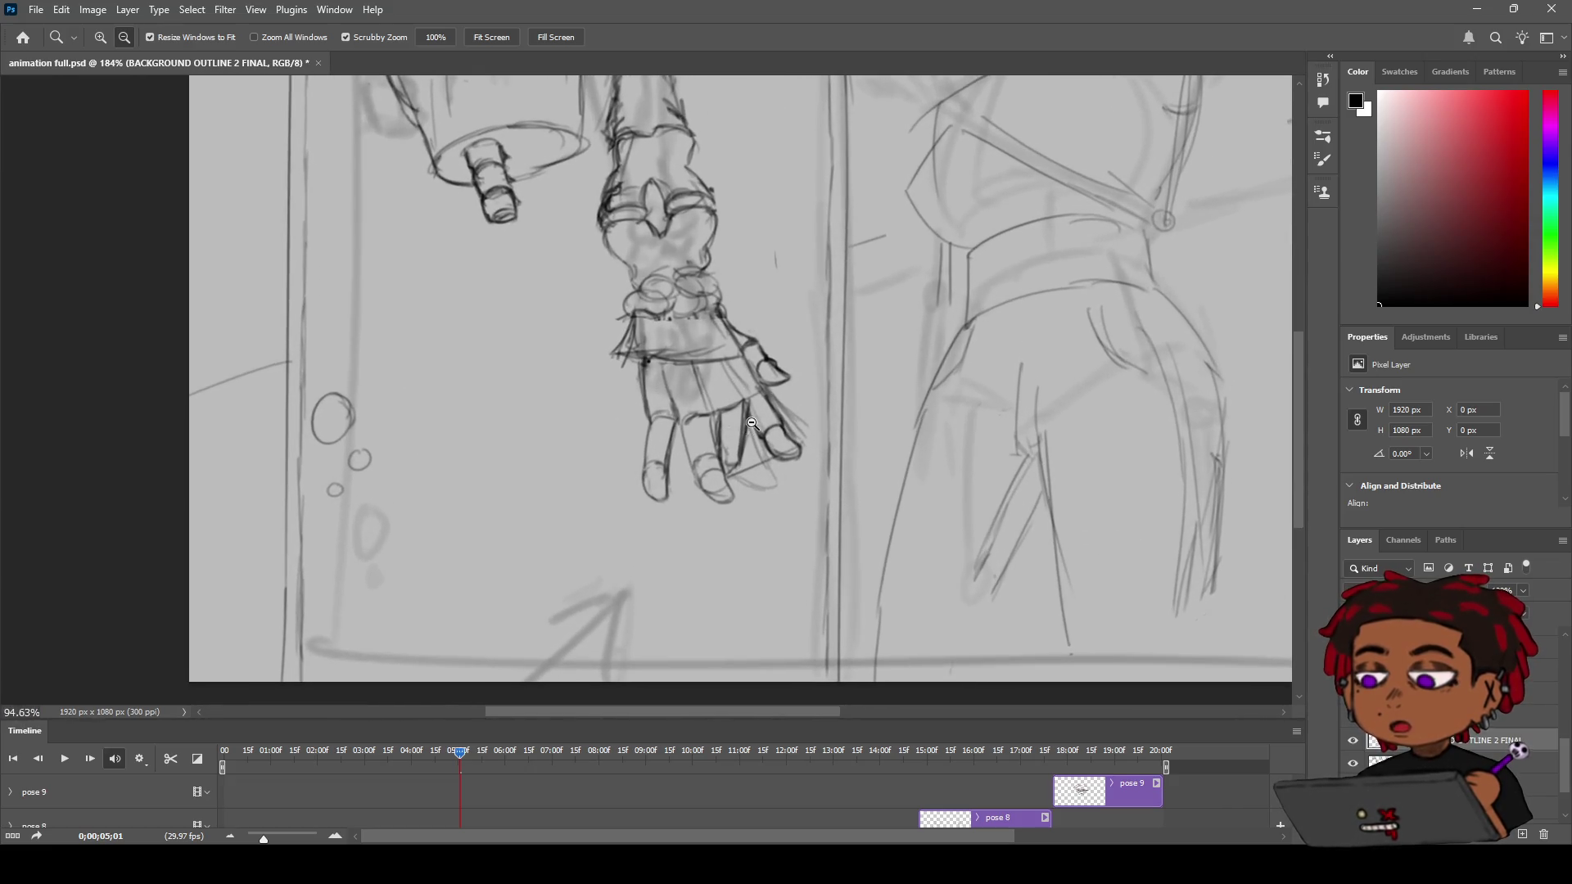
Erase the leftmost finger's old sketch lines
key(e)
mouse_move(646, 466)
mouse_down()
mouse_move(660, 515)
mouse_move(656, 441)
mouse_up()
key(b)
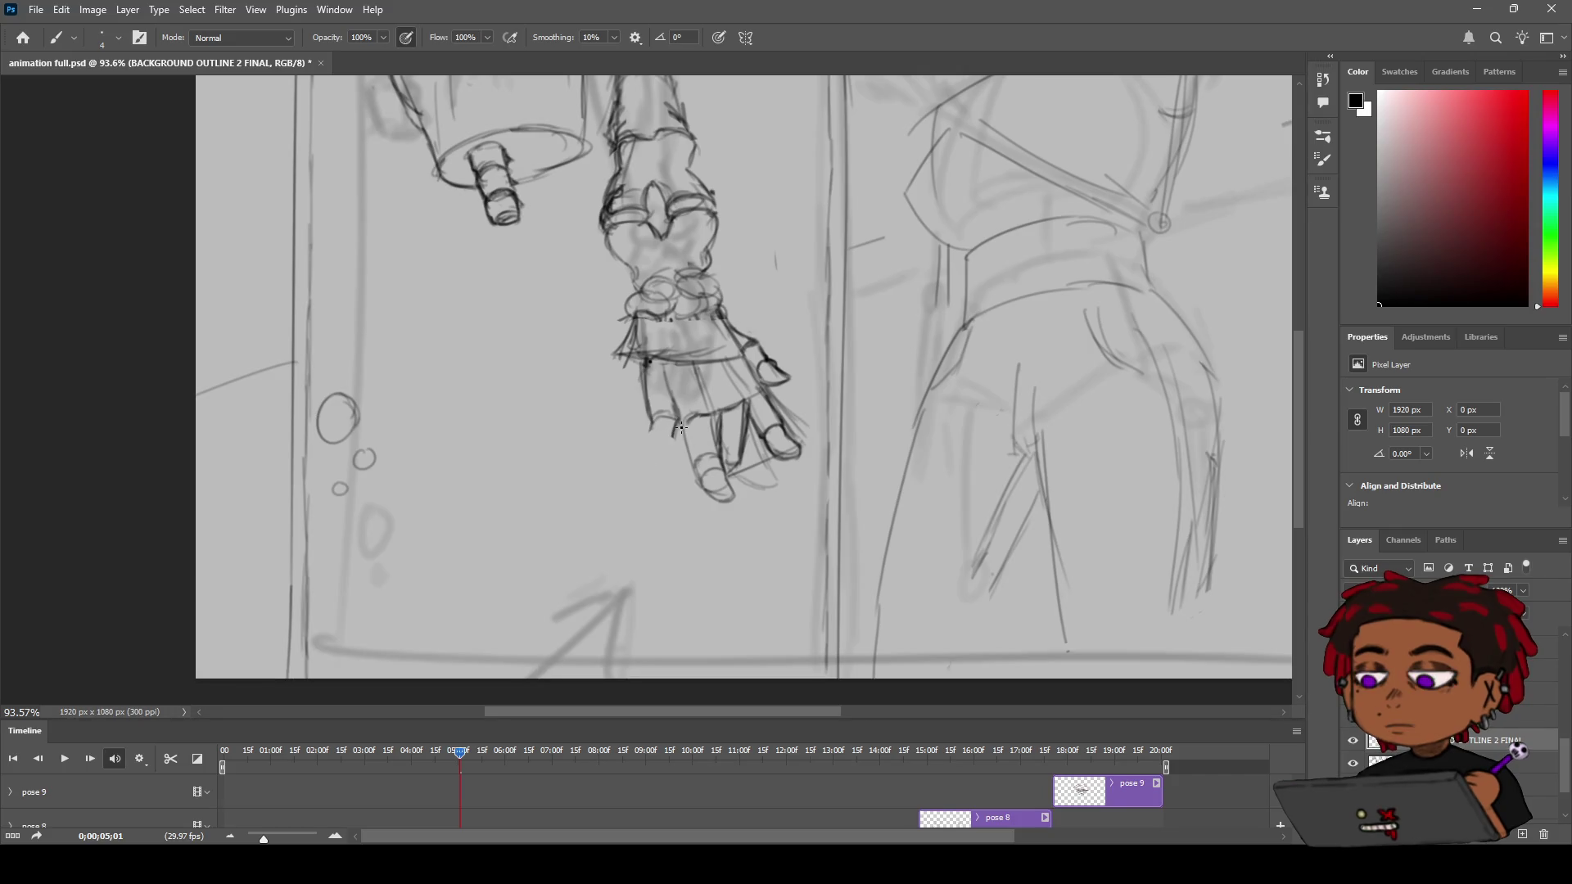
Draw a new dark outline for the leftmost finger and zoom in closer on the hand
drag(681, 424, 668, 451)
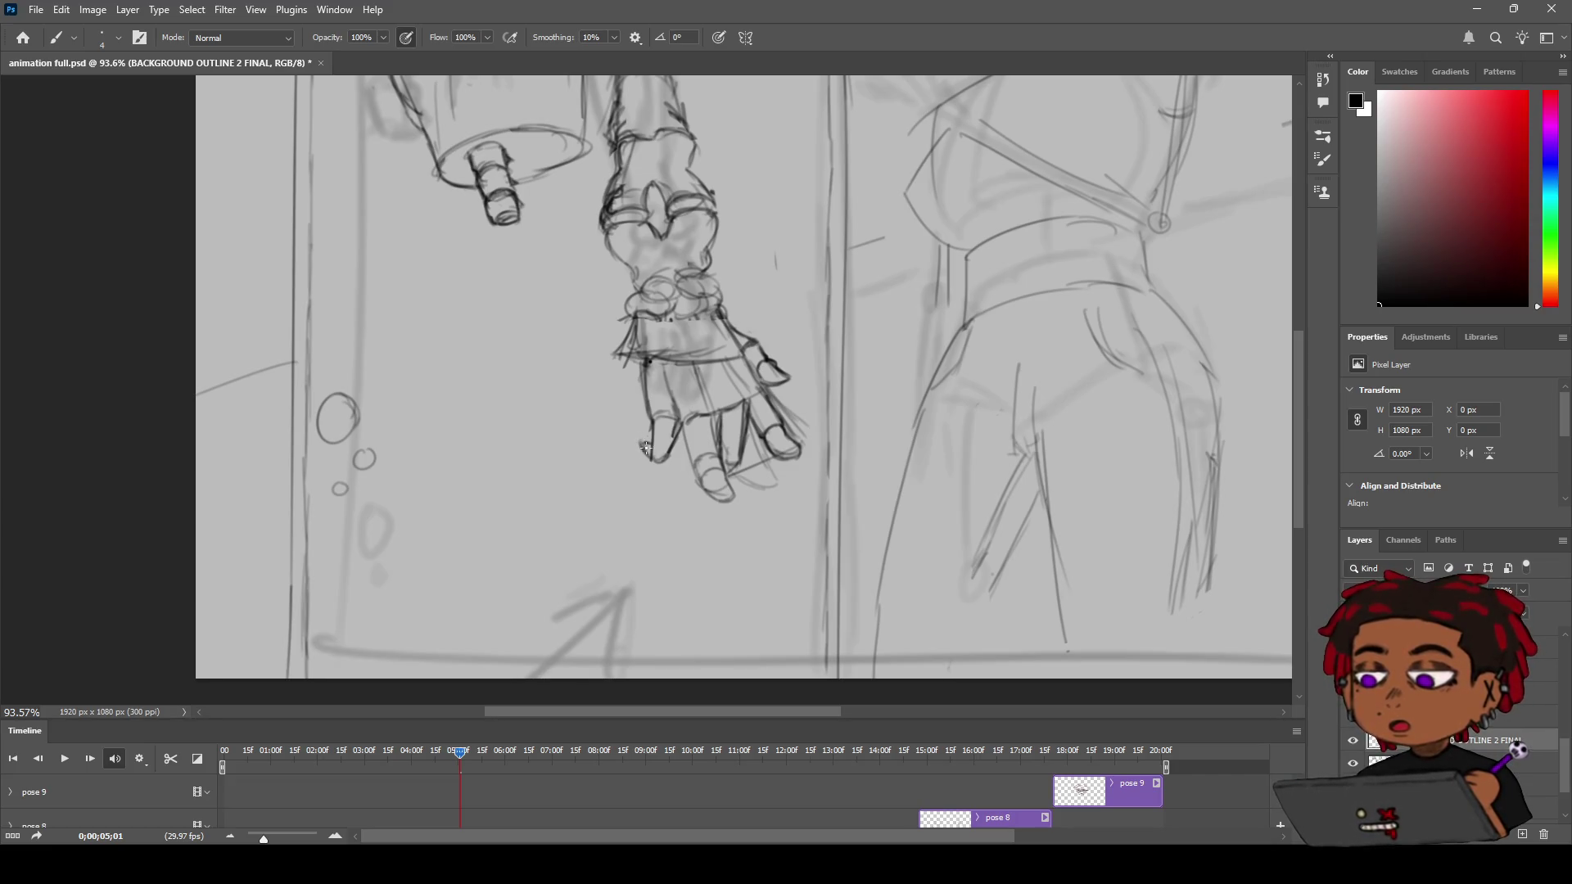
key(z)
mouse_move(649, 460)
mouse_down()
mouse_move(589, 447)
mouse_move(736, 419)
mouse_move(643, 465)
mouse_move(629, 506)
mouse_up()
key(b)
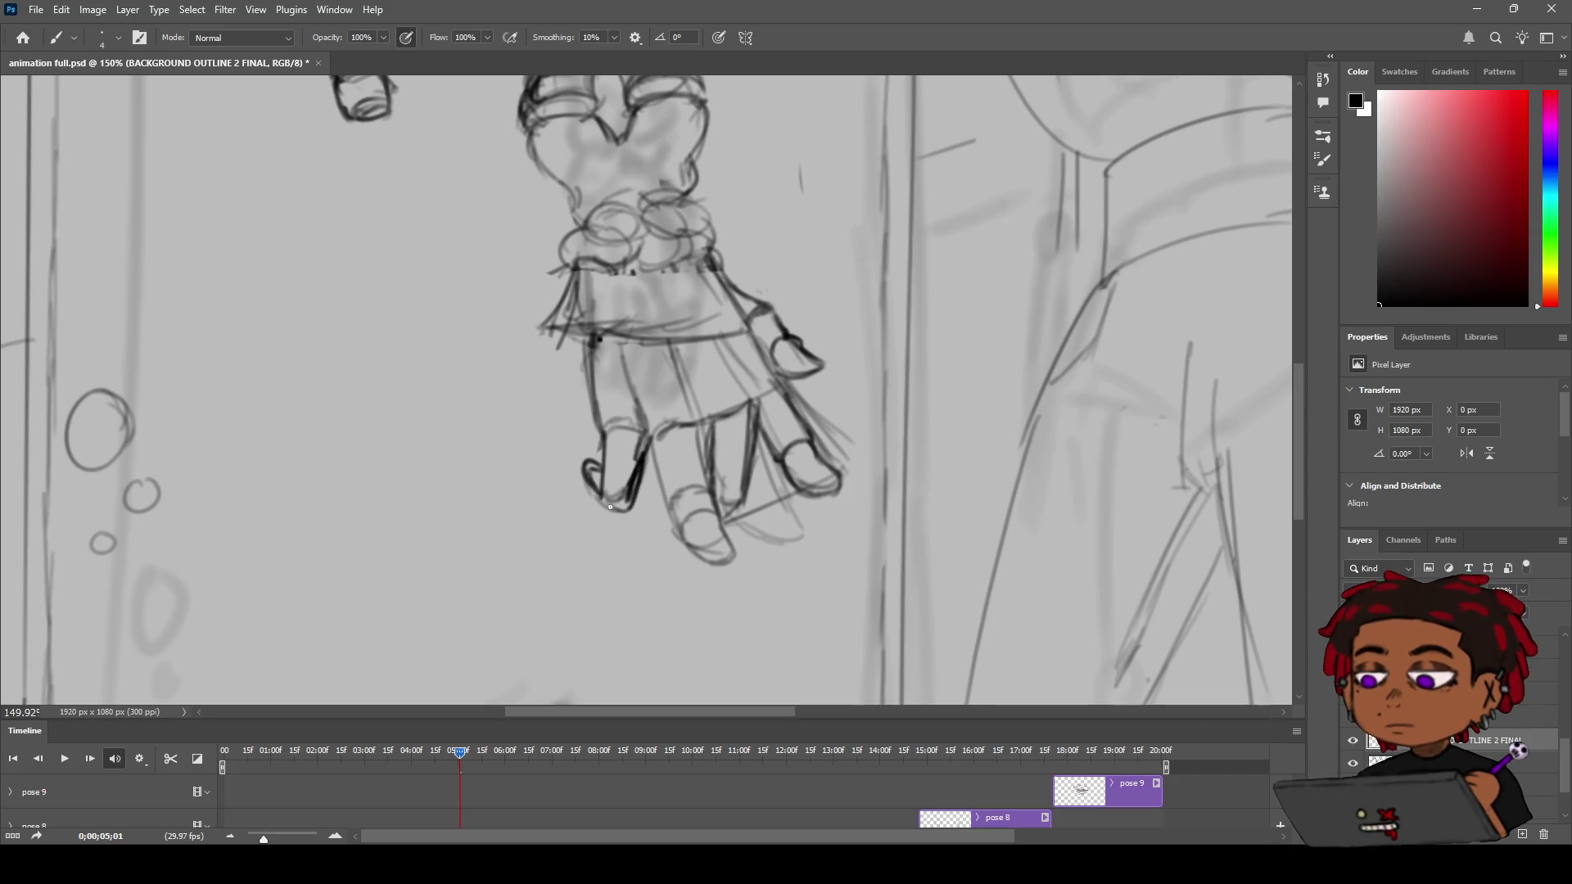
Darken the left finger's outline with a long stroke, then zoom out
mouse_move(586, 475)
mouse_down()
mouse_move(581, 508)
mouse_move(622, 476)
mouse_move(593, 490)
mouse_move(635, 423)
mouse_move(596, 330)
mouse_up()
key(z)
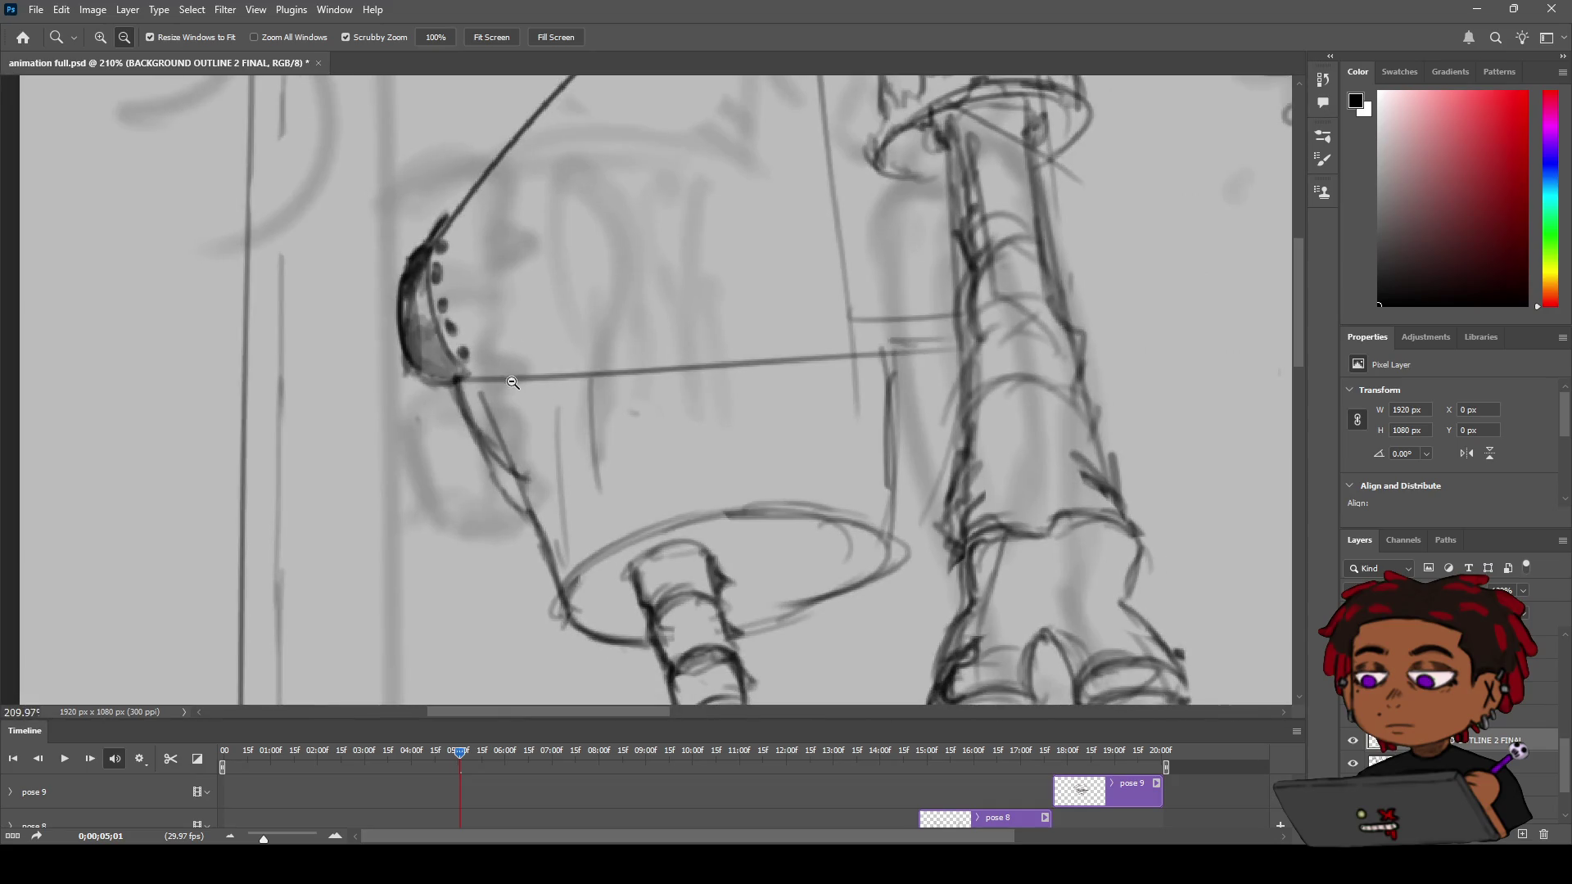
Sketch the jagged plate on the upper-arm rim with vertical, diagonal and lower-edge lines
key(b)
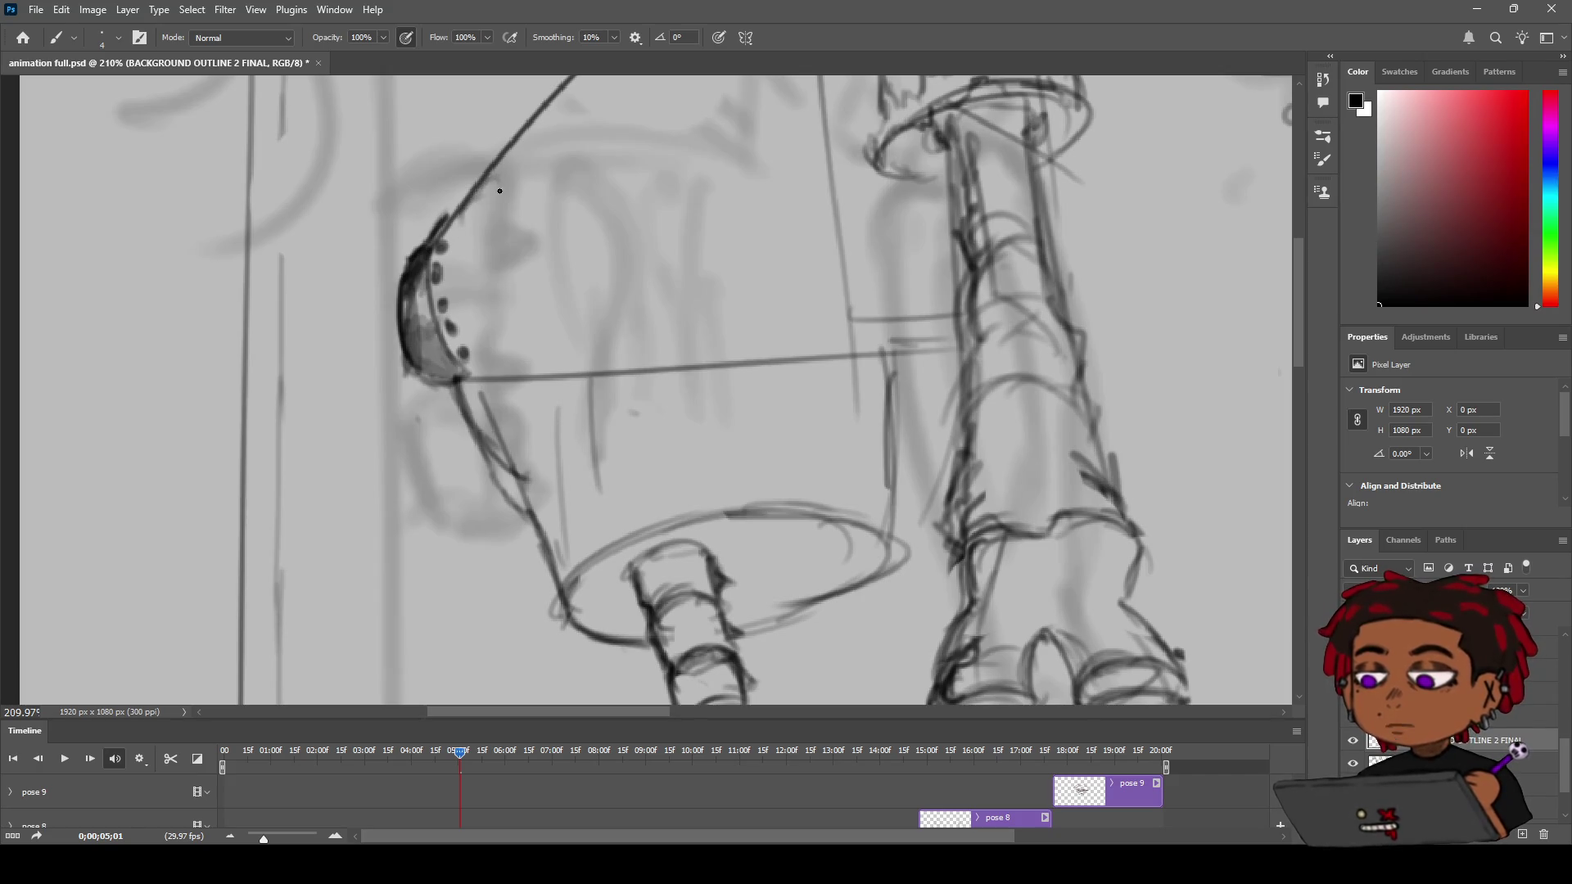
drag(503, 174, 538, 278)
mouse_move(513, 201)
mouse_down()
mouse_move(538, 223)
mouse_move(539, 278)
mouse_move(478, 378)
mouse_move(525, 341)
mouse_move(540, 275)
mouse_up()
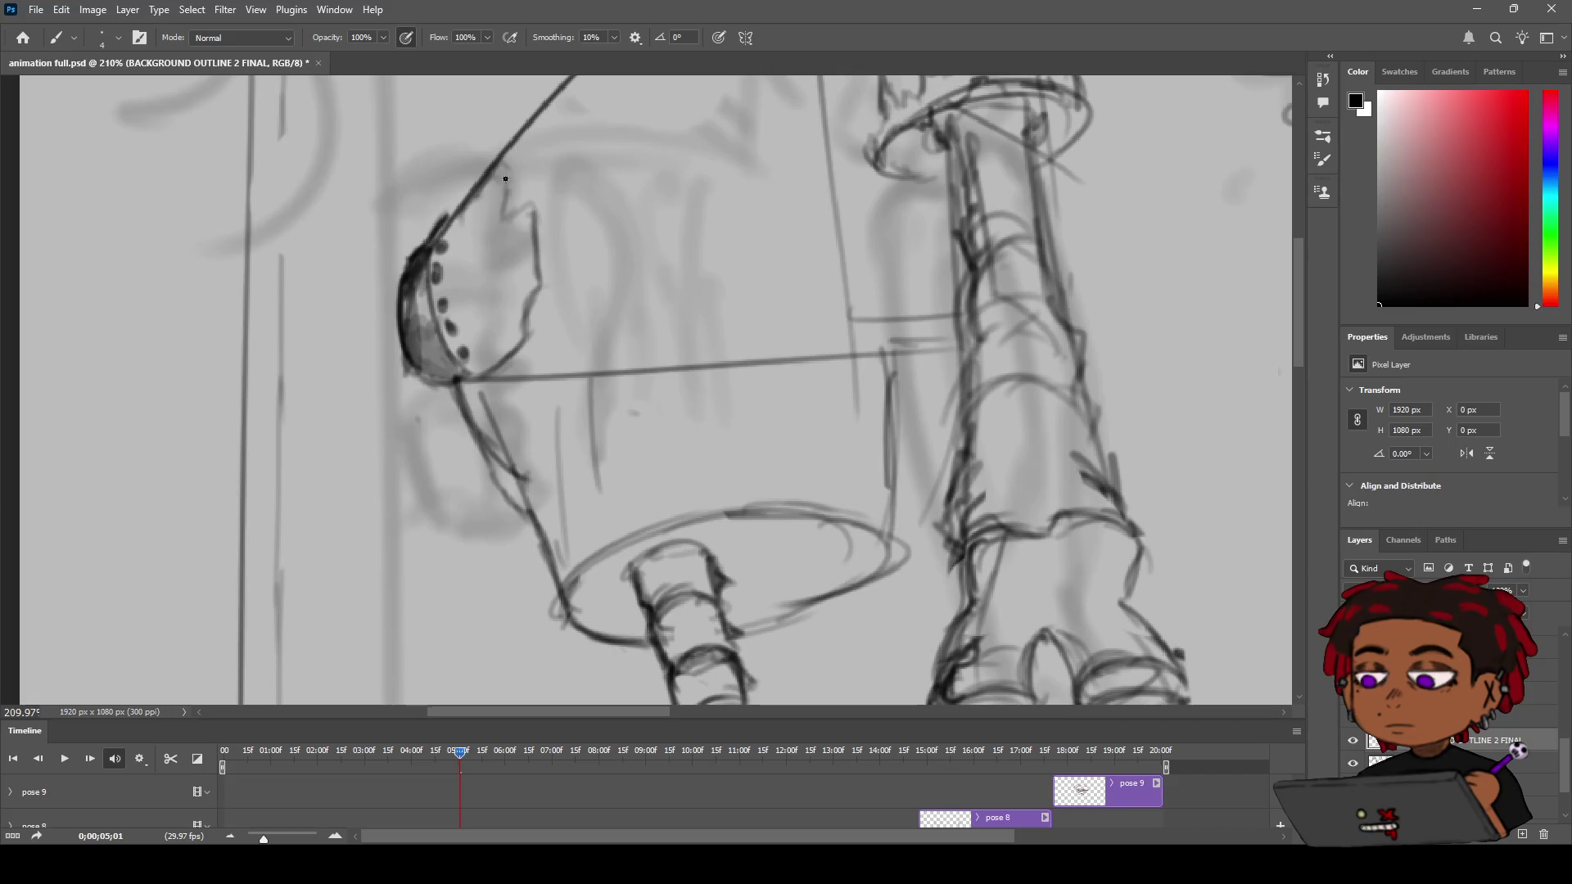
drag(505, 156, 511, 223)
mouse_move(479, 194)
mouse_down()
mouse_move(482, 224)
mouse_move(524, 217)
mouse_move(536, 246)
mouse_move(478, 244)
mouse_up()
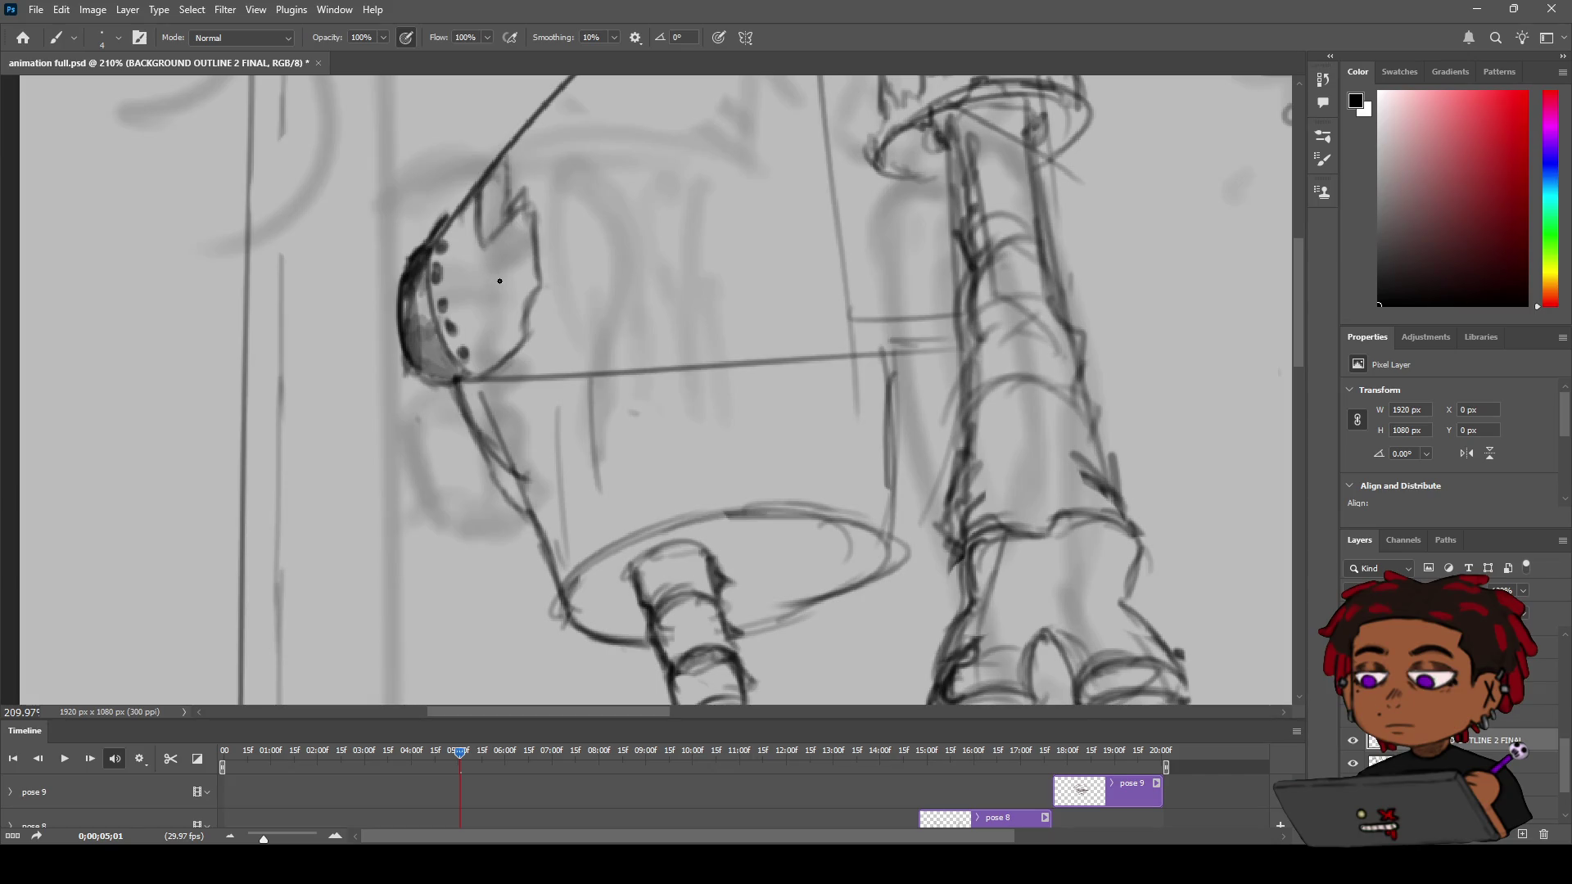
drag(498, 243, 514, 278)
drag(450, 327, 497, 294)
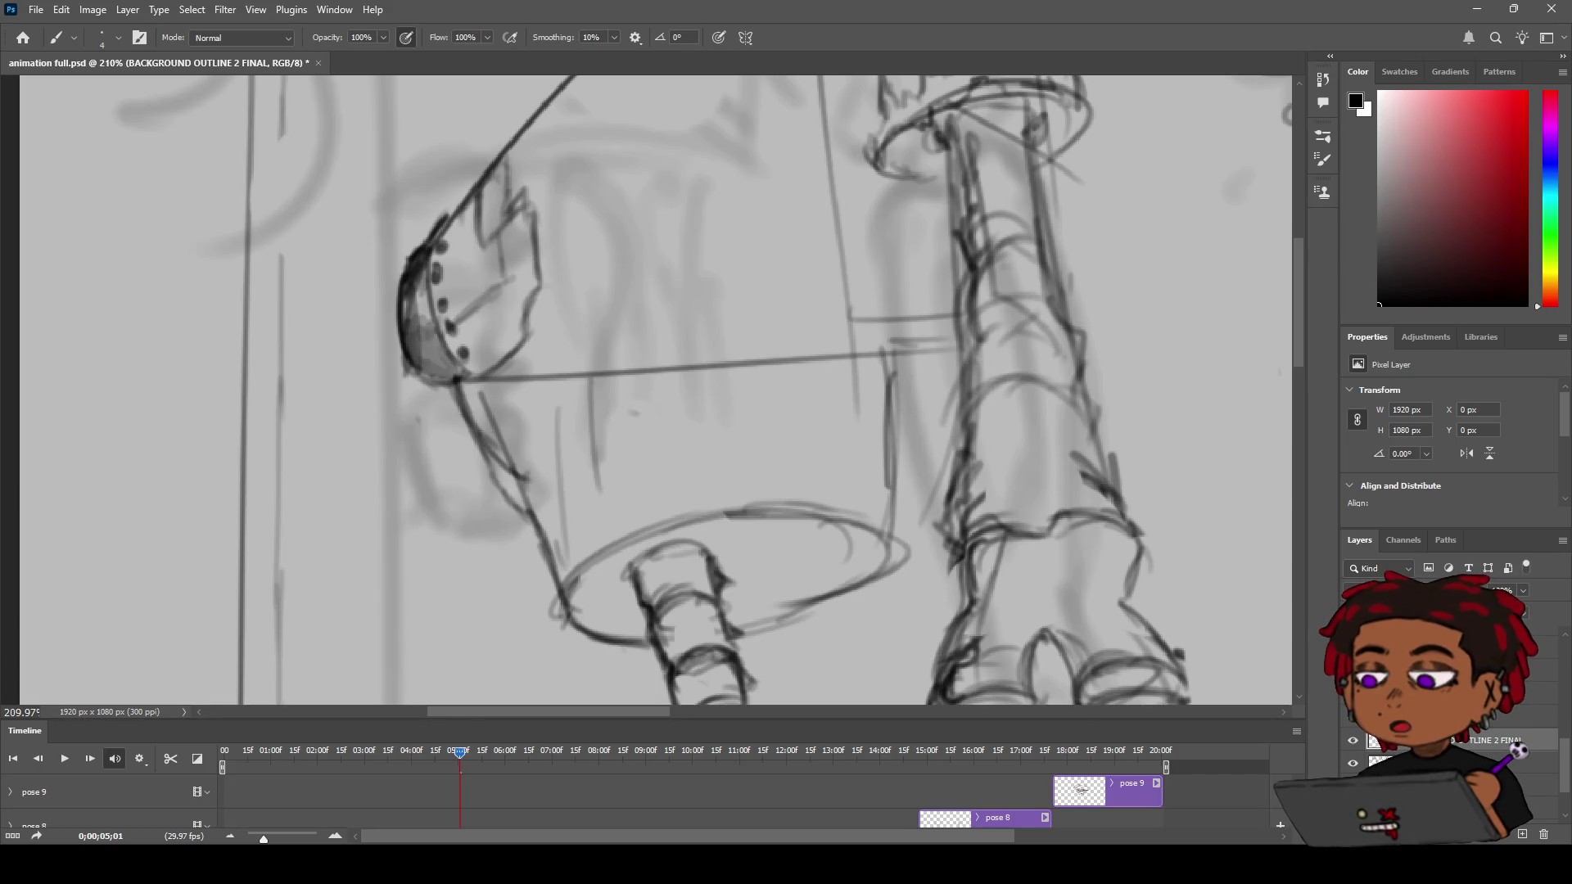
drag(499, 234, 503, 271)
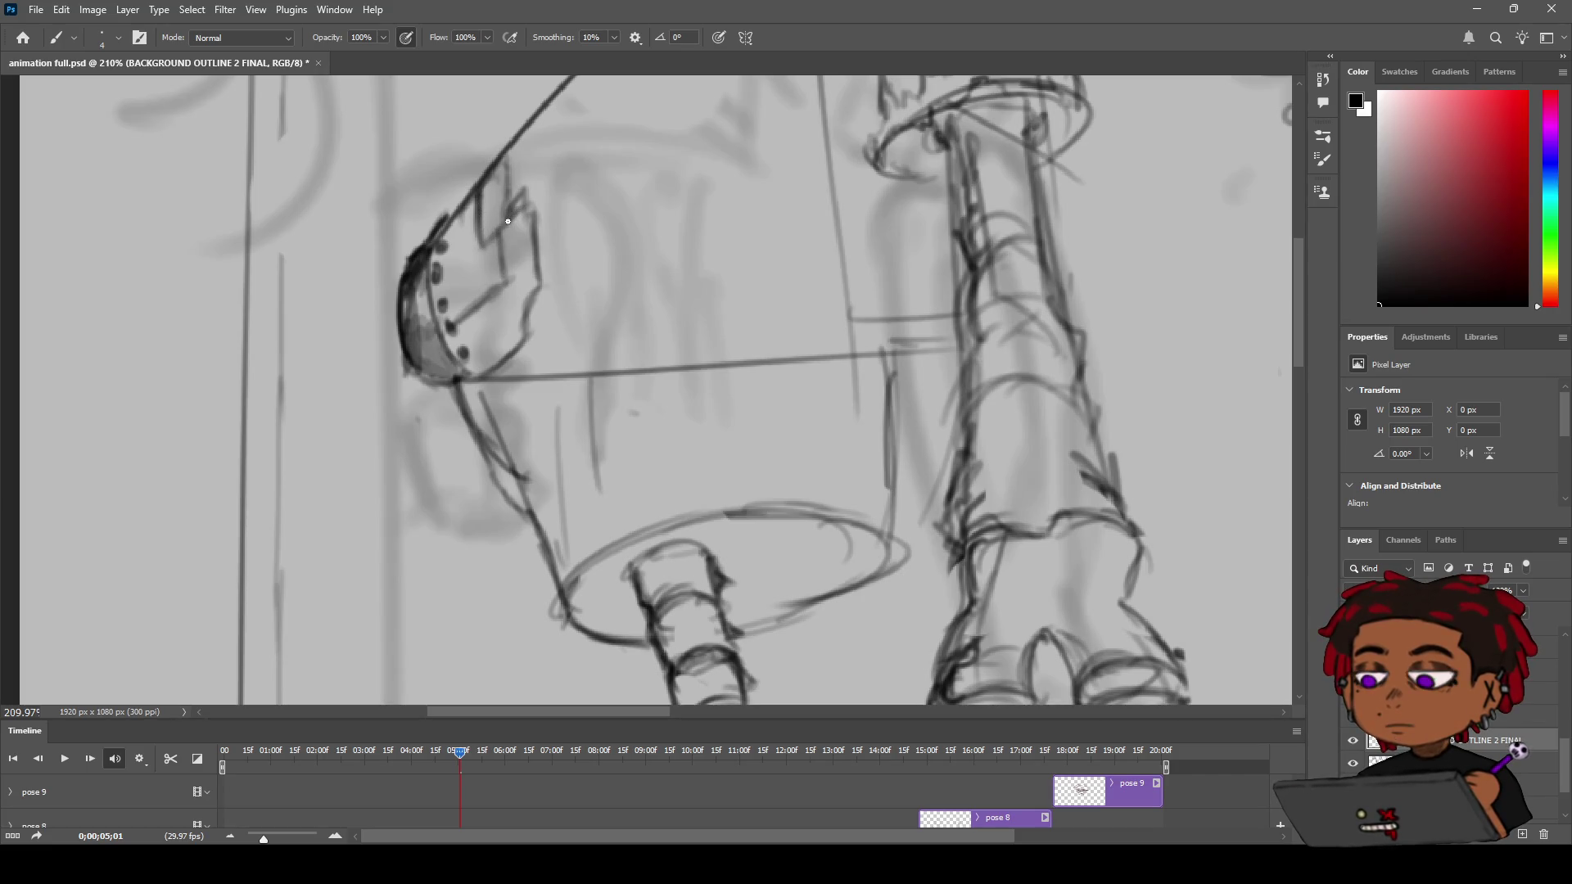
Add rivet dots across the plate and a dark inner curve along the rivet row
mouse_move(505, 235)
mouse_down()
mouse_move(532, 229)
mouse_move(492, 262)
mouse_move(568, 236)
mouse_up()
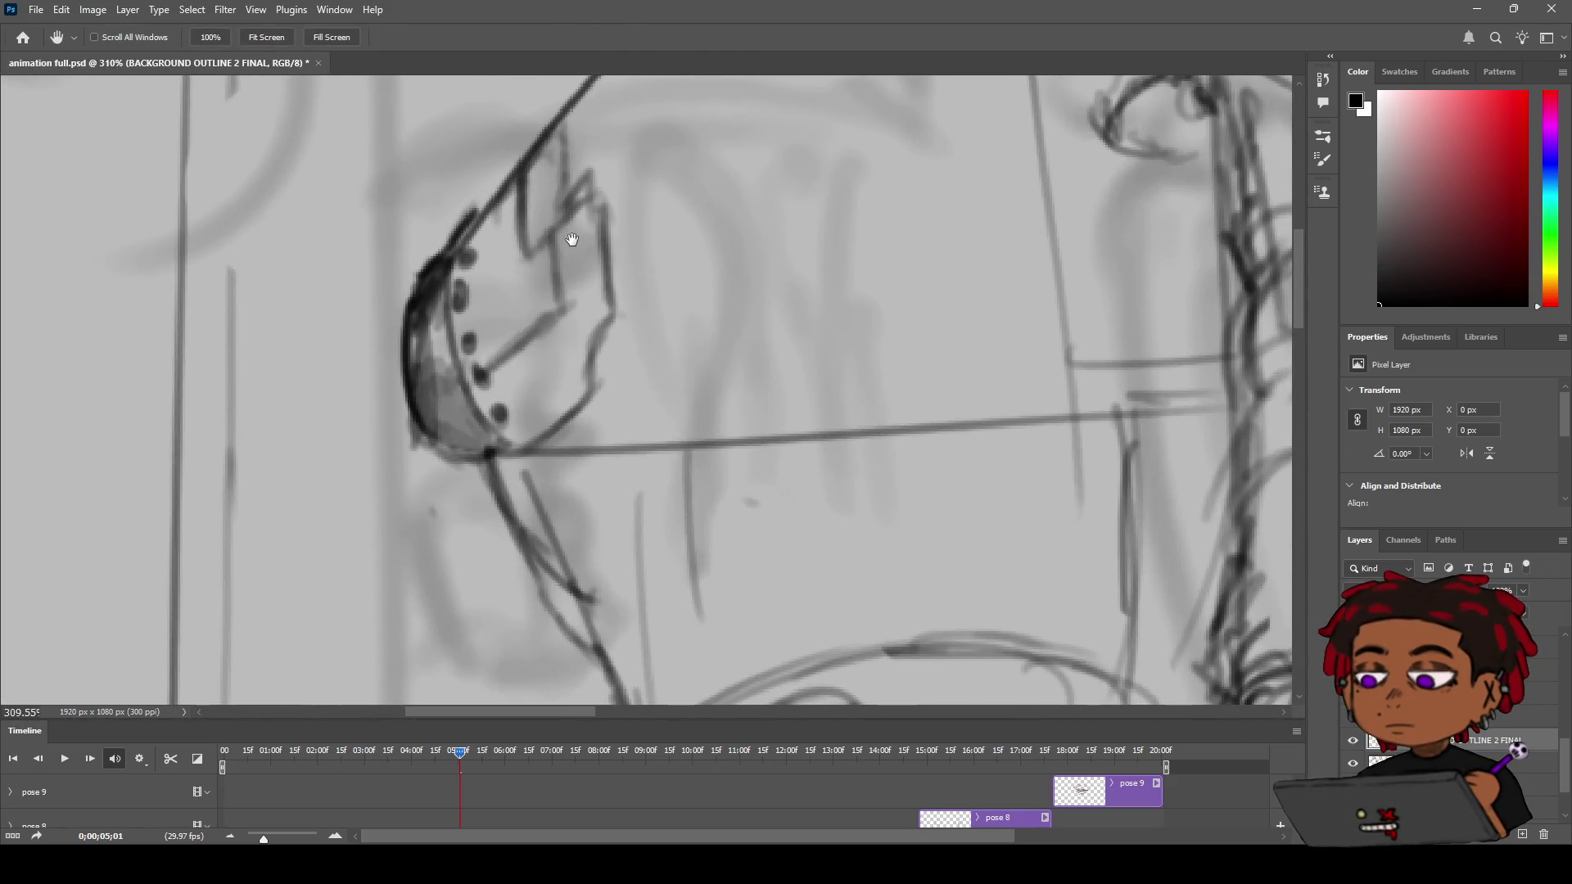
drag(522, 350, 535, 414)
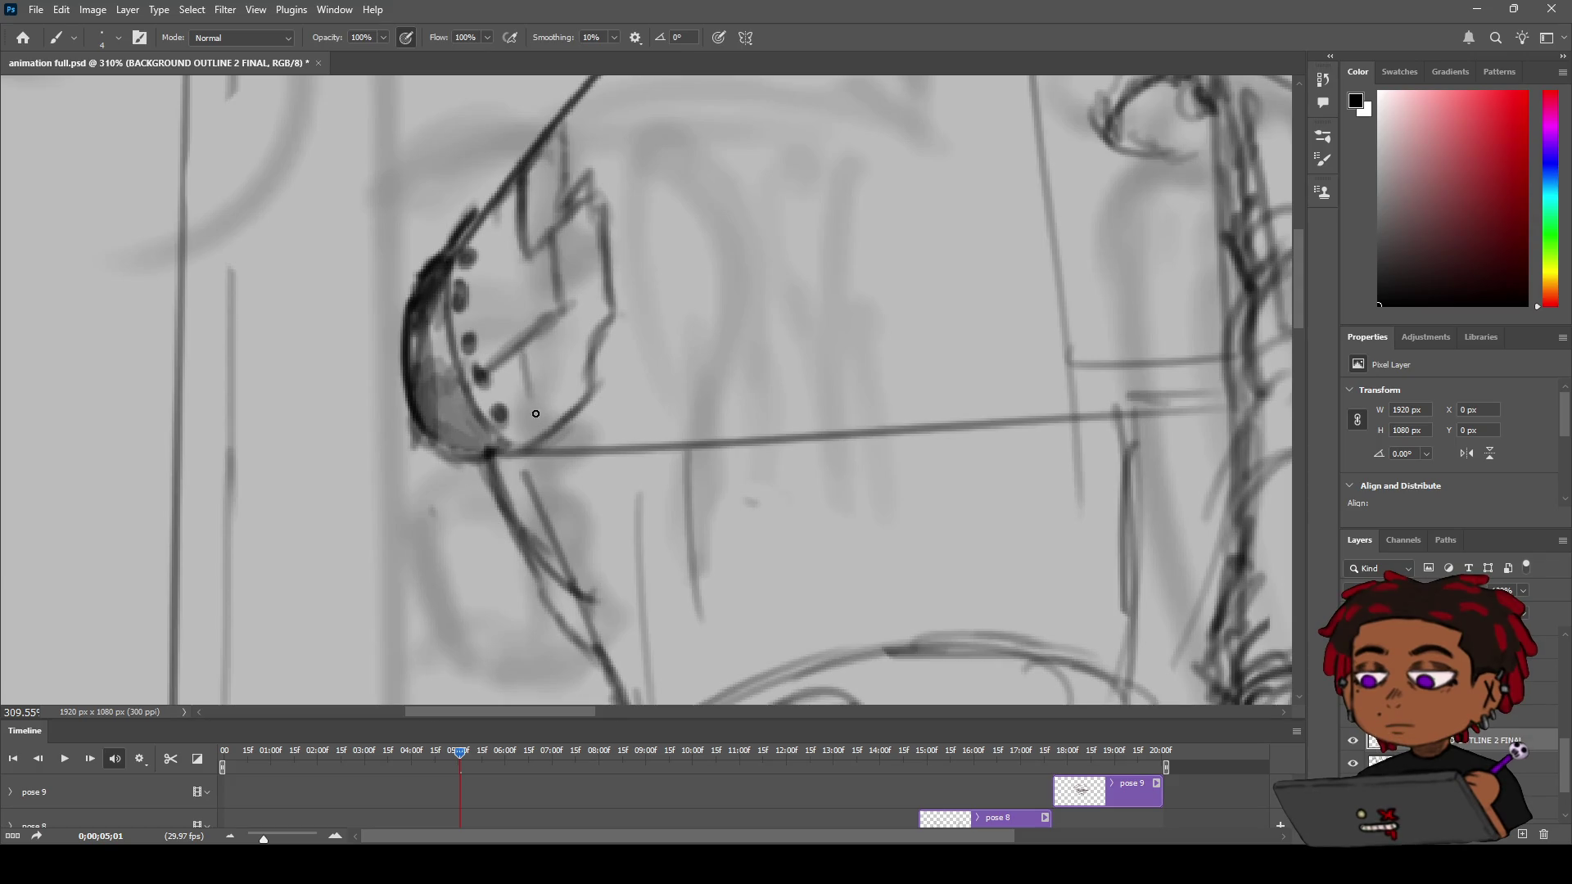
drag(533, 354, 535, 359)
click(545, 404)
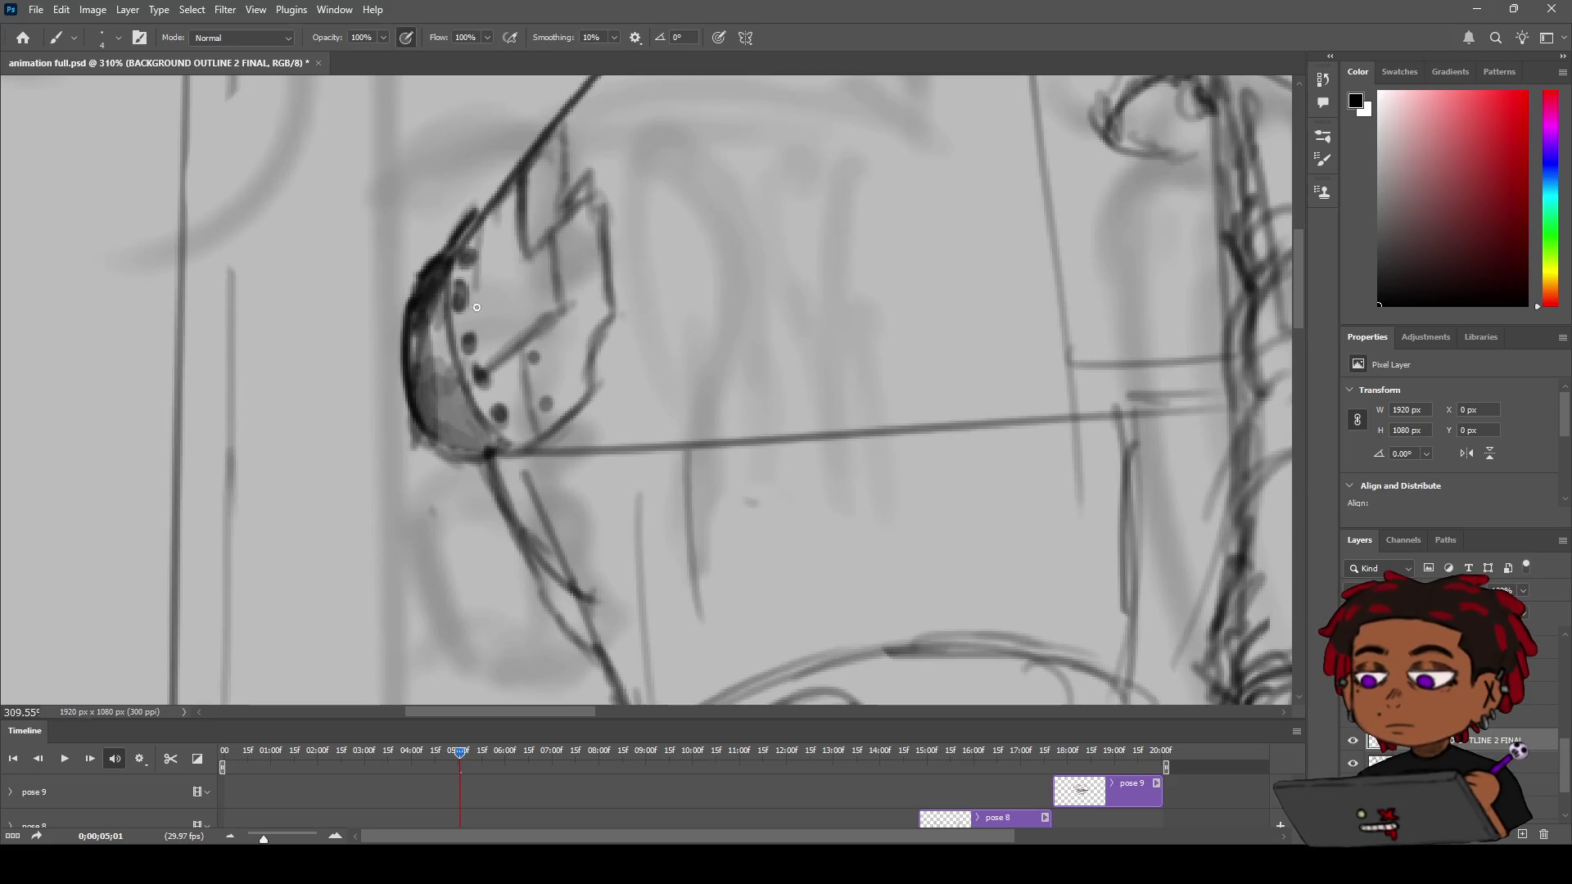
drag(475, 242, 494, 378)
drag(477, 310, 521, 422)
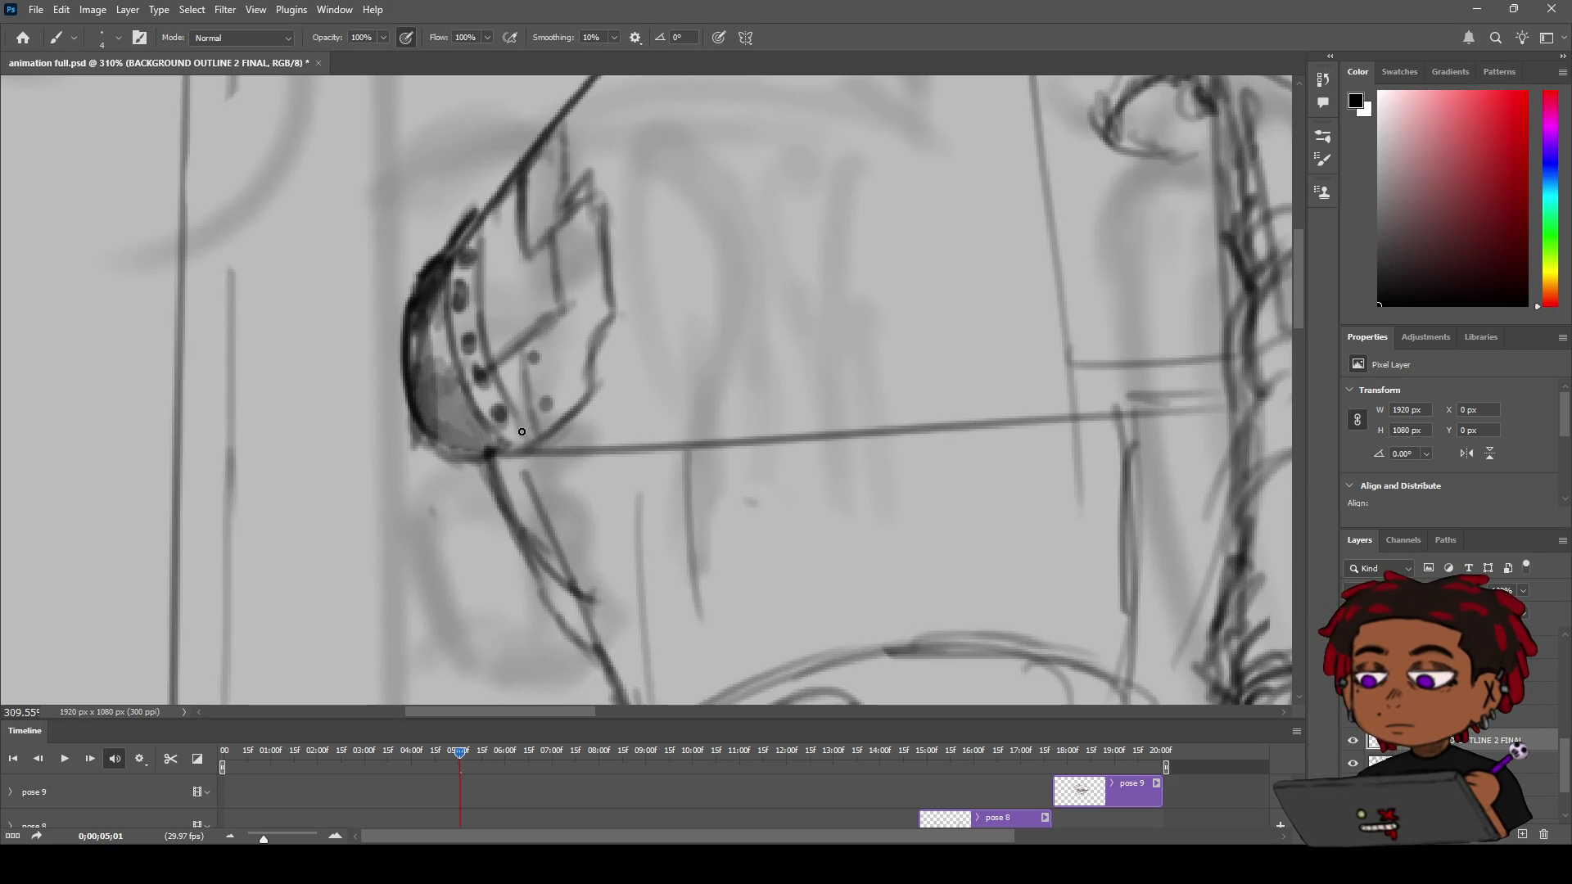
click(564, 244)
click(569, 266)
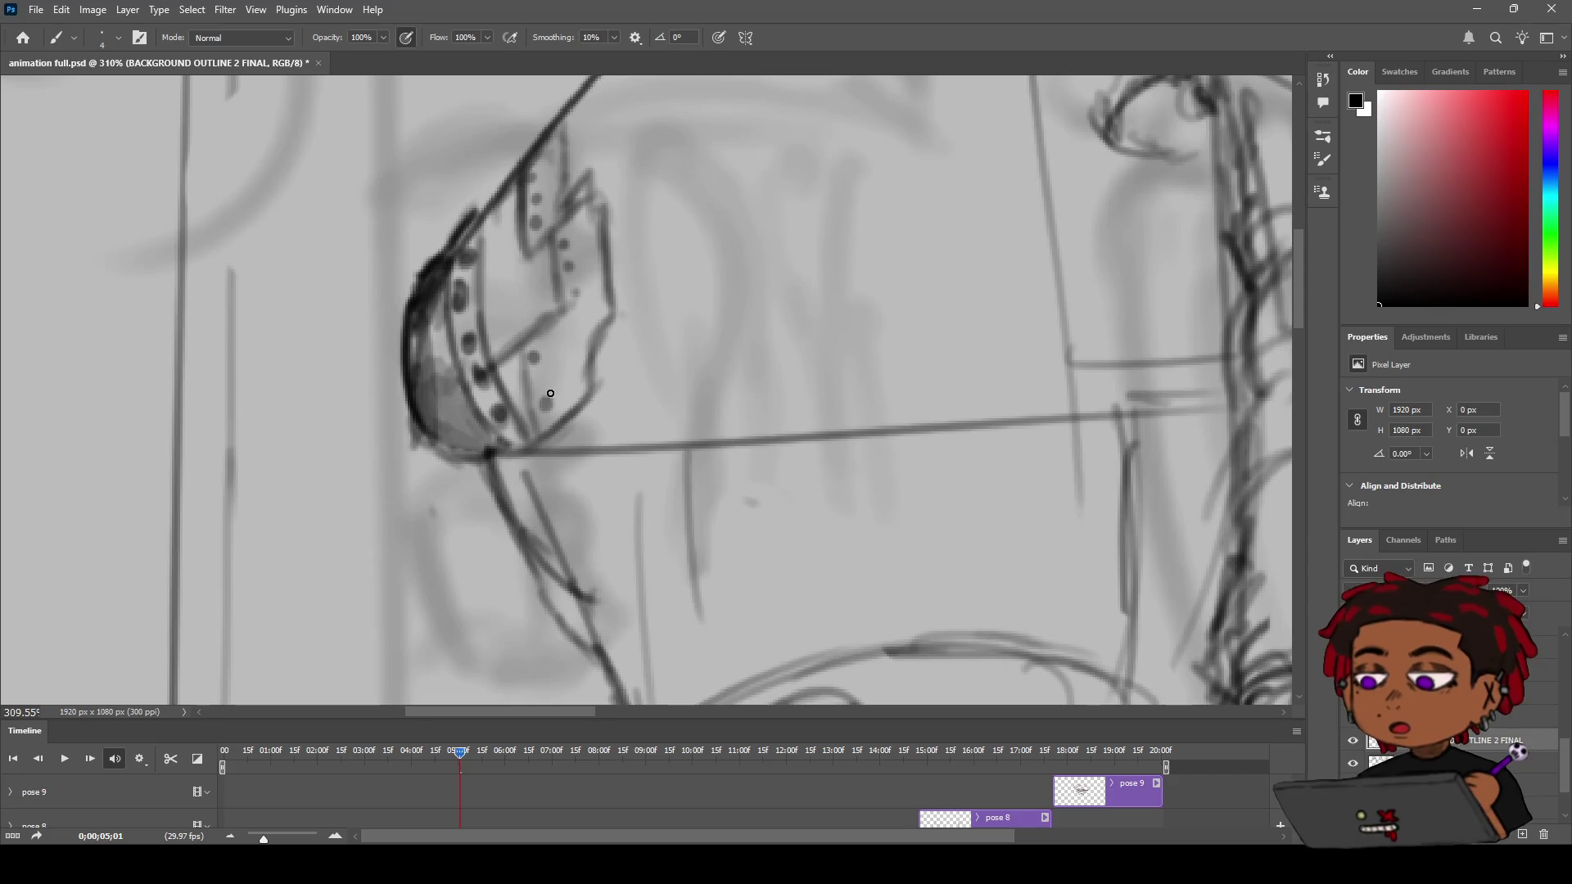
Zoom out, pan to the hanging arm and erase stray strokes from its top
key(z)
mouse_move(528, 386)
mouse_down()
mouse_move(494, 300)
mouse_move(665, 256)
mouse_move(565, 294)
mouse_move(524, 344)
mouse_move(534, 327)
mouse_up()
key(space)
key(e)
mouse_move(752, 280)
mouse_down()
mouse_move(766, 281)
mouse_move(773, 326)
mouse_move(751, 295)
mouse_move(779, 322)
mouse_move(805, 435)
mouse_move(778, 456)
mouse_move(778, 330)
mouse_up()
Ink the hanging arm's left edge in three dark strokes and its right edge in one
key(b)
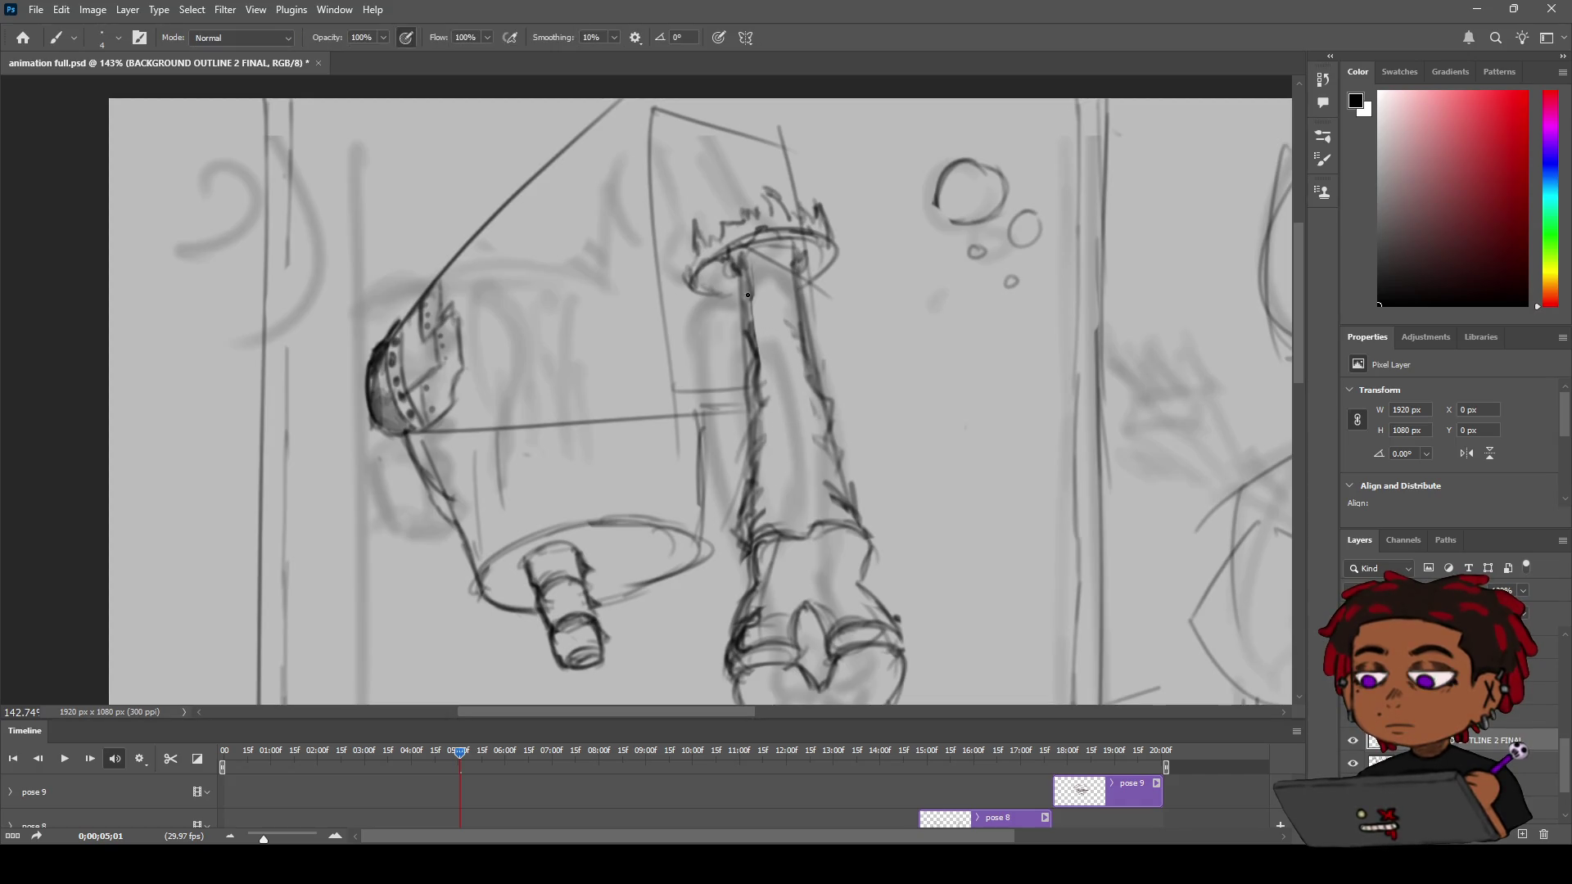
drag(742, 260, 748, 304)
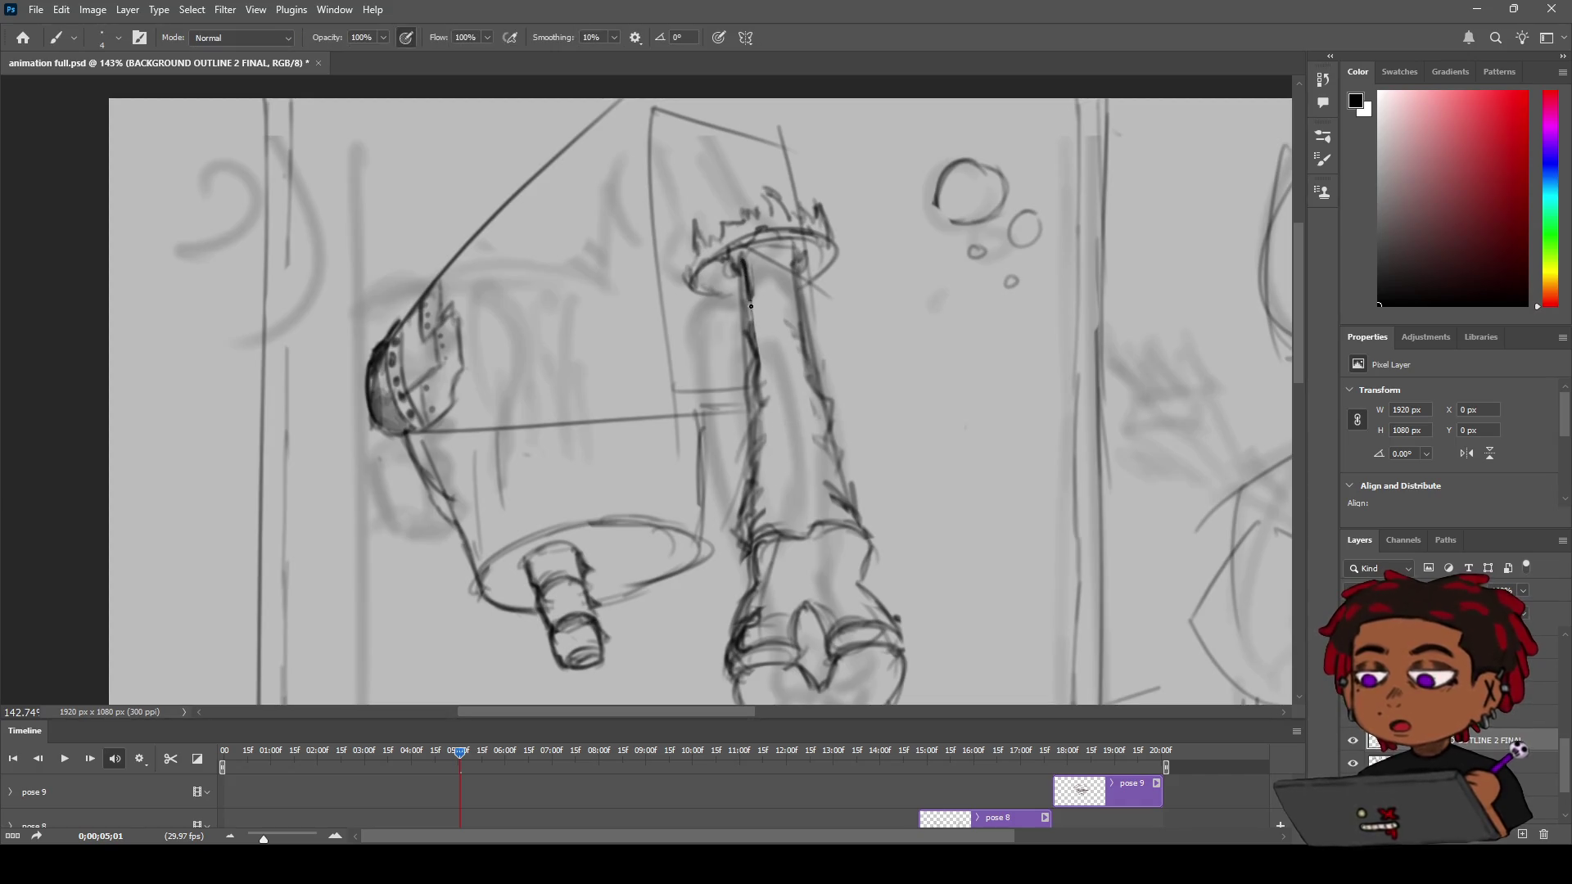
drag(753, 357, 752, 432)
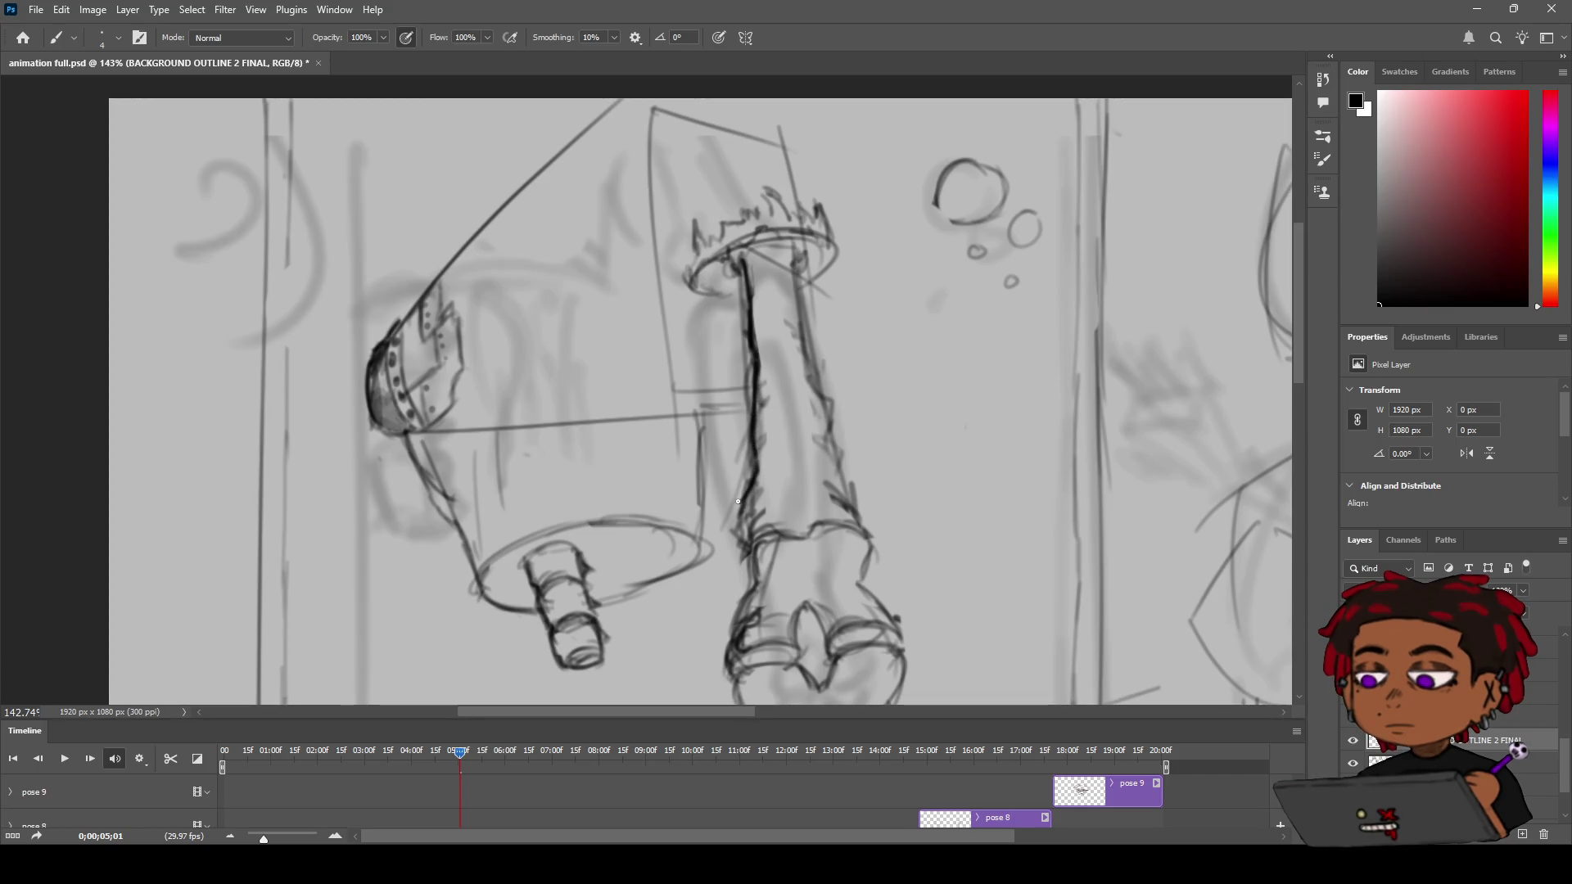
drag(751, 509, 740, 521)
drag(809, 374, 831, 420)
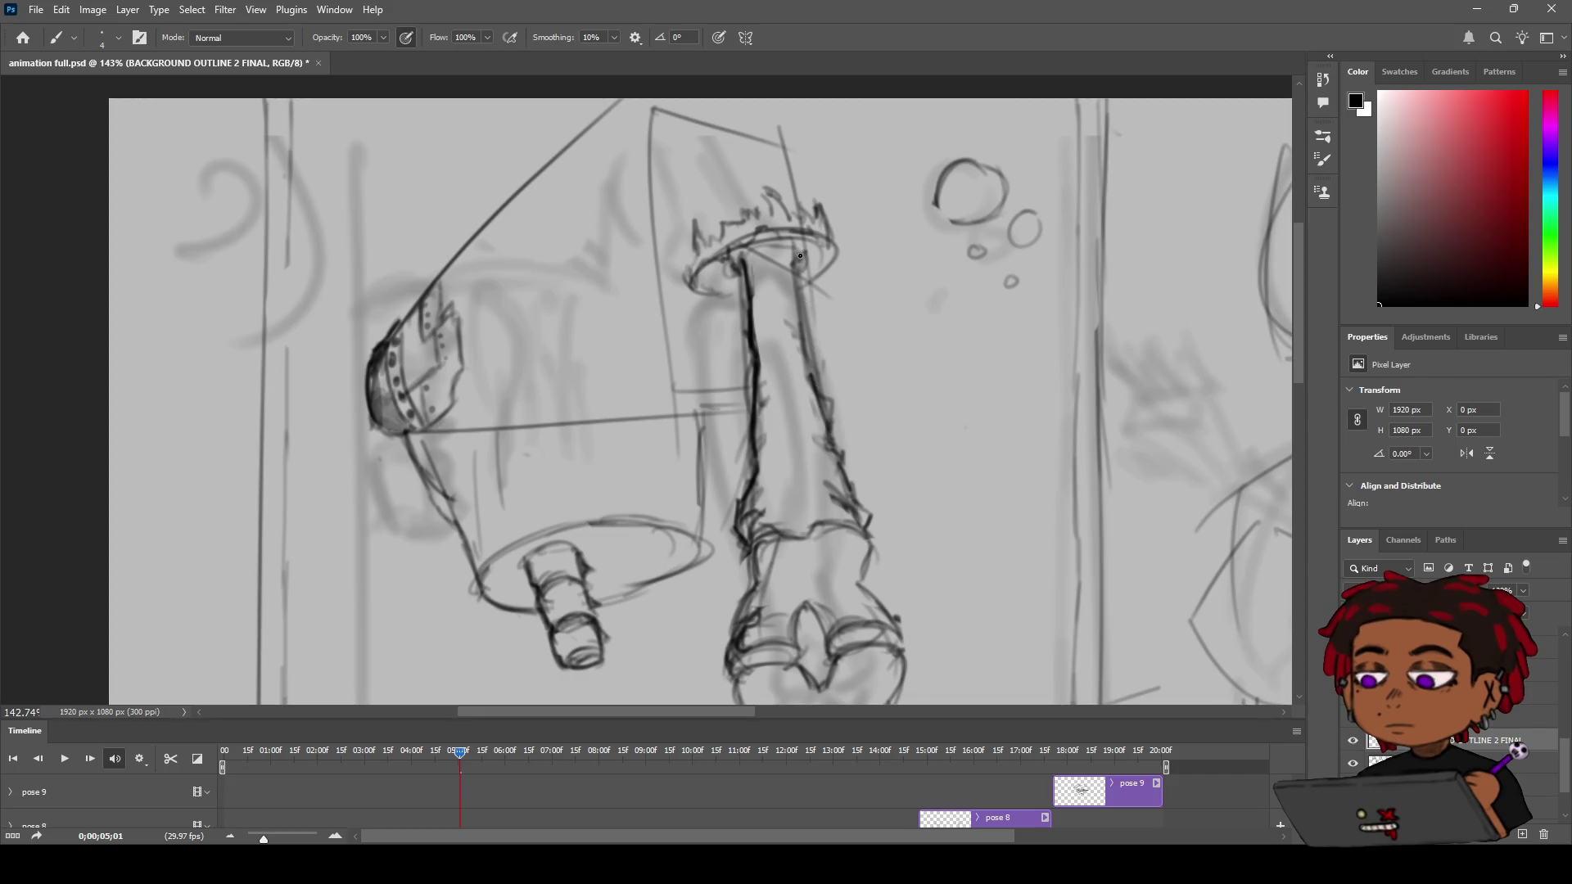
alt+click(804, 309)
scroll(804, 309, up, 4)
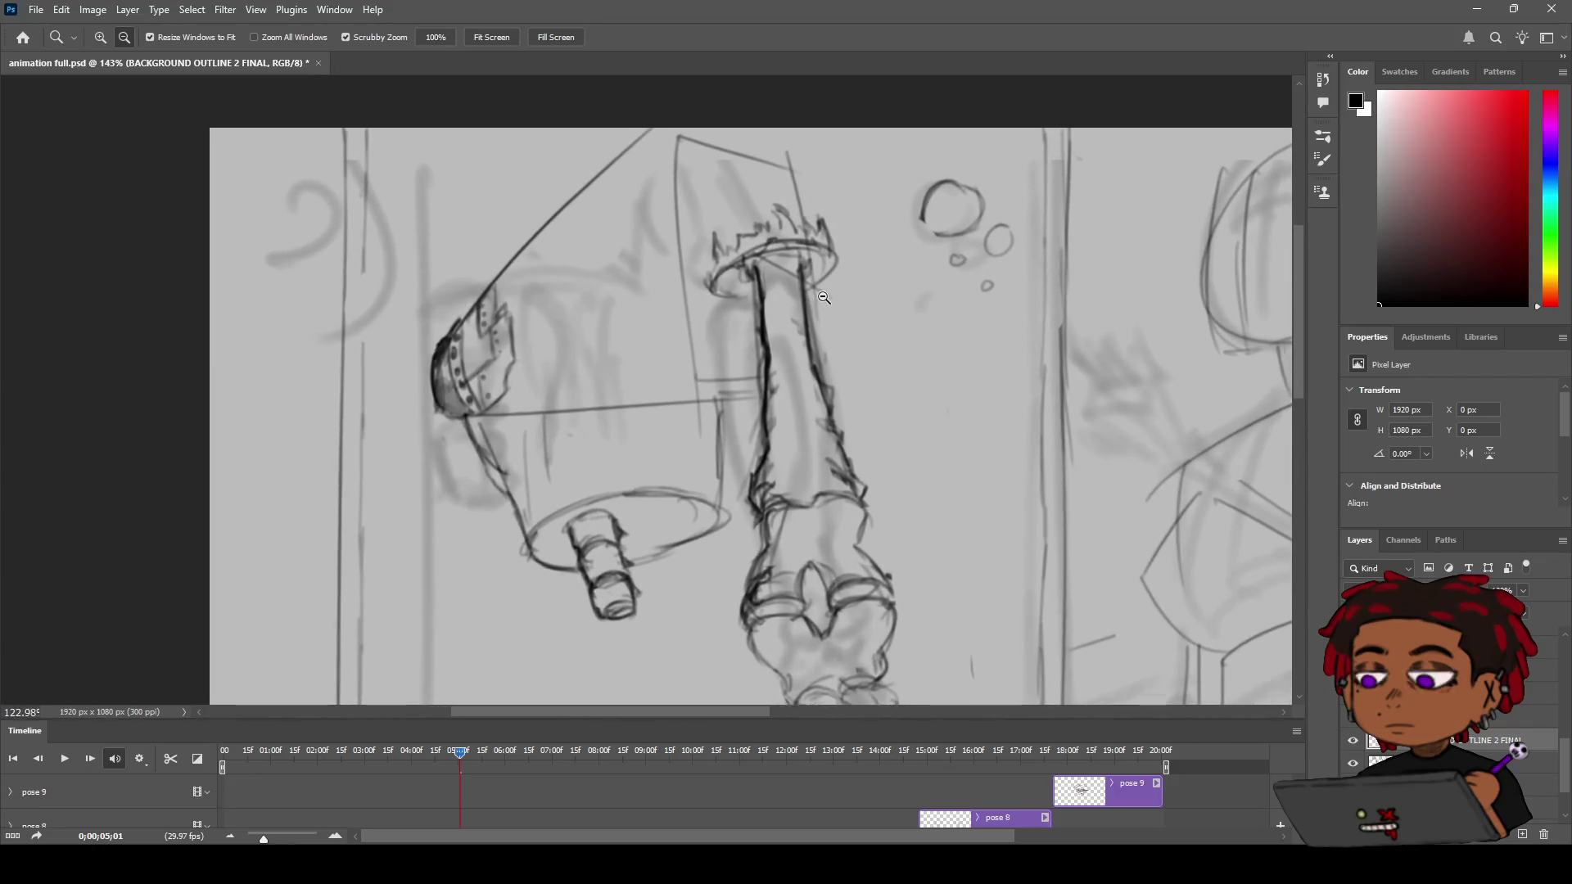
scroll(823, 297, up, 2)
scroll(748, 273, up, 3)
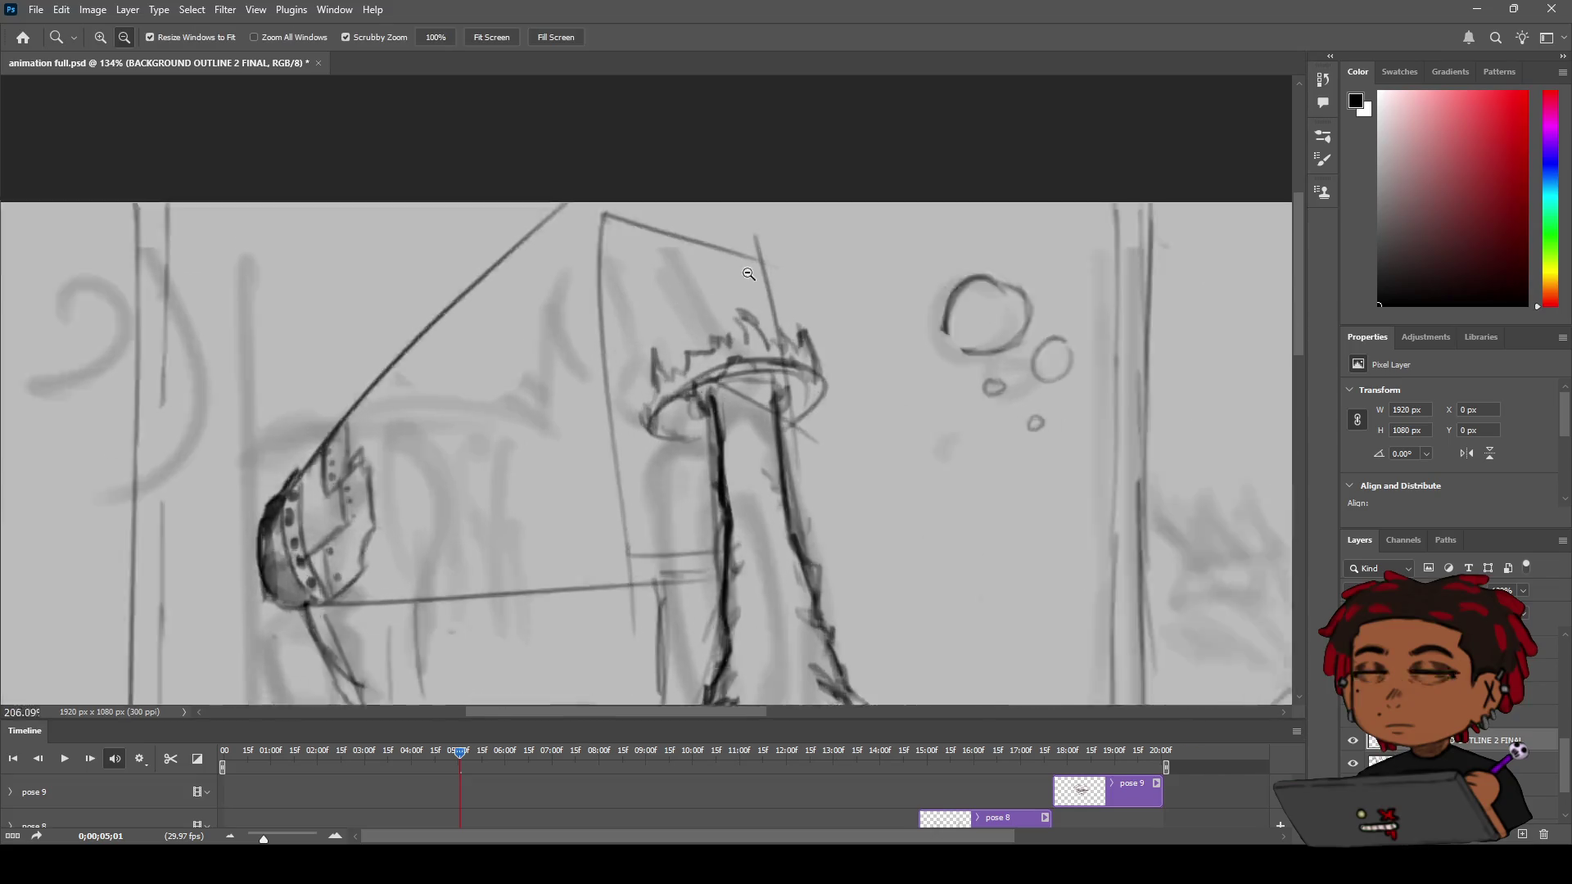
Erase stray strokes around the flame burst, then retrace its outline and right side
scroll(749, 274, up, 3)
key(e)
mouse_move(656, 447)
mouse_down()
mouse_move(811, 396)
mouse_move(876, 428)
mouse_move(875, 492)
mouse_move(909, 434)
mouse_move(893, 393)
mouse_up()
key(b)
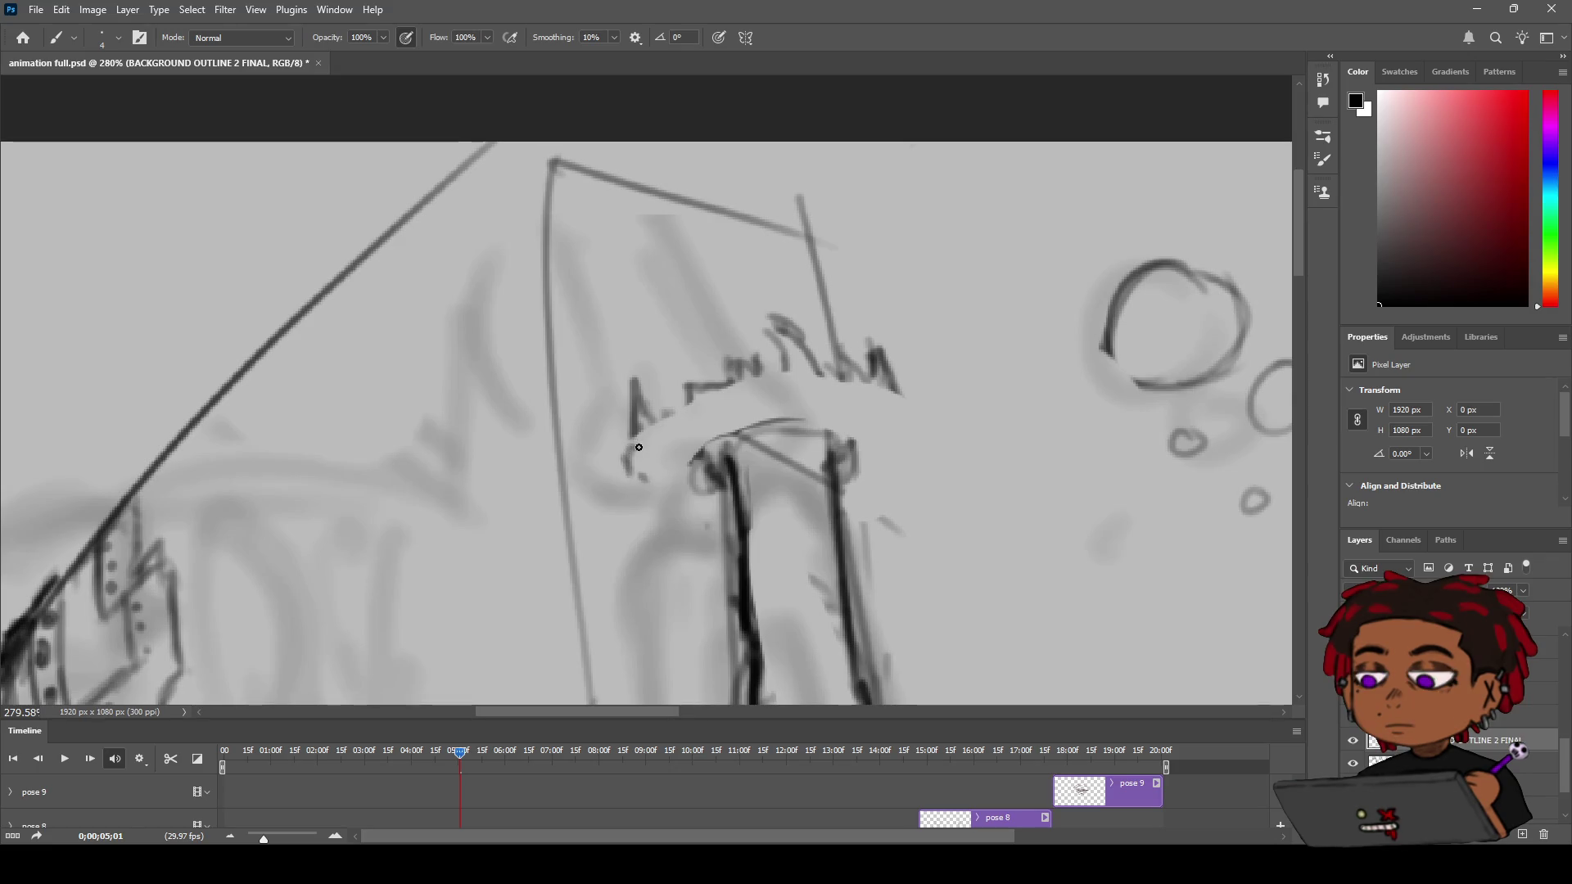
mouse_move(659, 433)
mouse_down()
mouse_move(806, 381)
mouse_move(863, 387)
mouse_move(884, 420)
mouse_up()
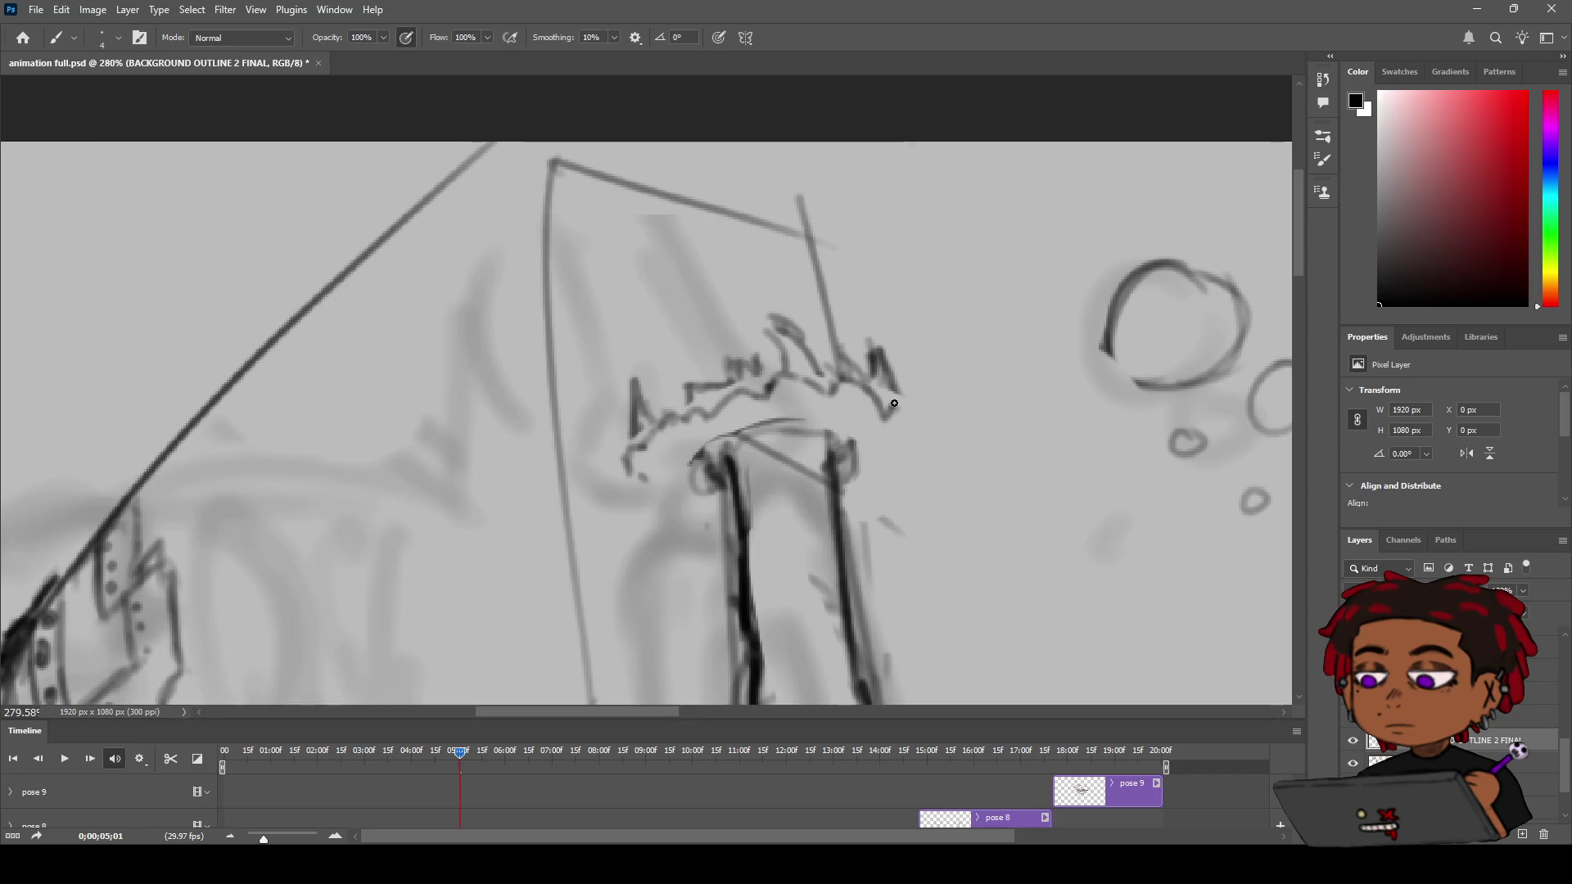
mouse_move(845, 497)
mouse_down()
mouse_move(873, 455)
mouse_move(901, 456)
mouse_move(908, 425)
mouse_up()
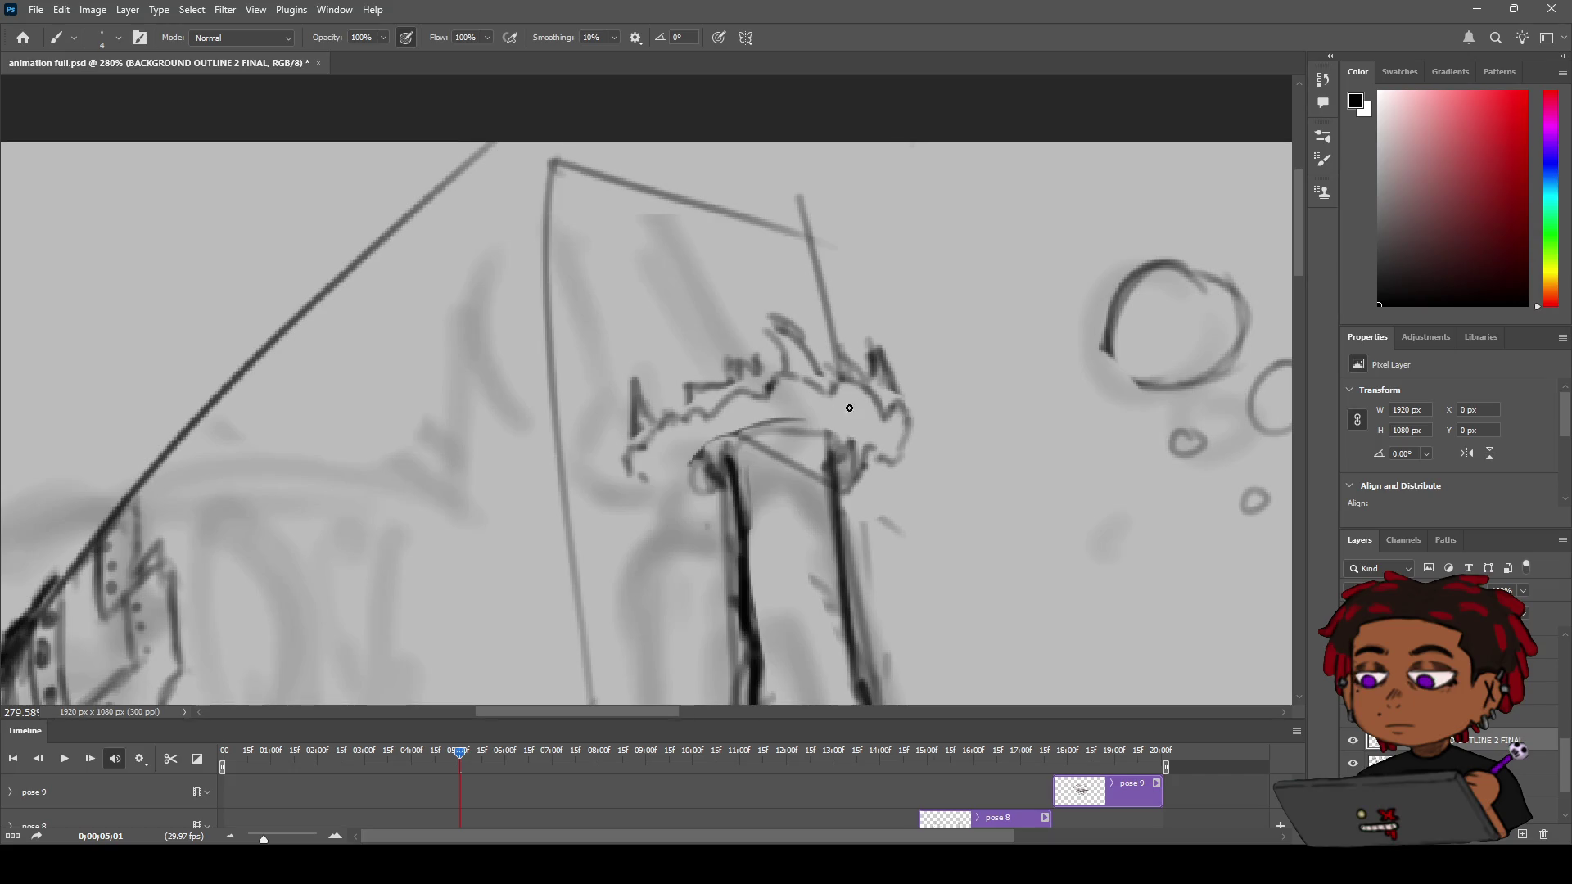
drag(659, 485, 675, 480)
Erase stray lines inside the burst and redraw its left spike darker
key(z)
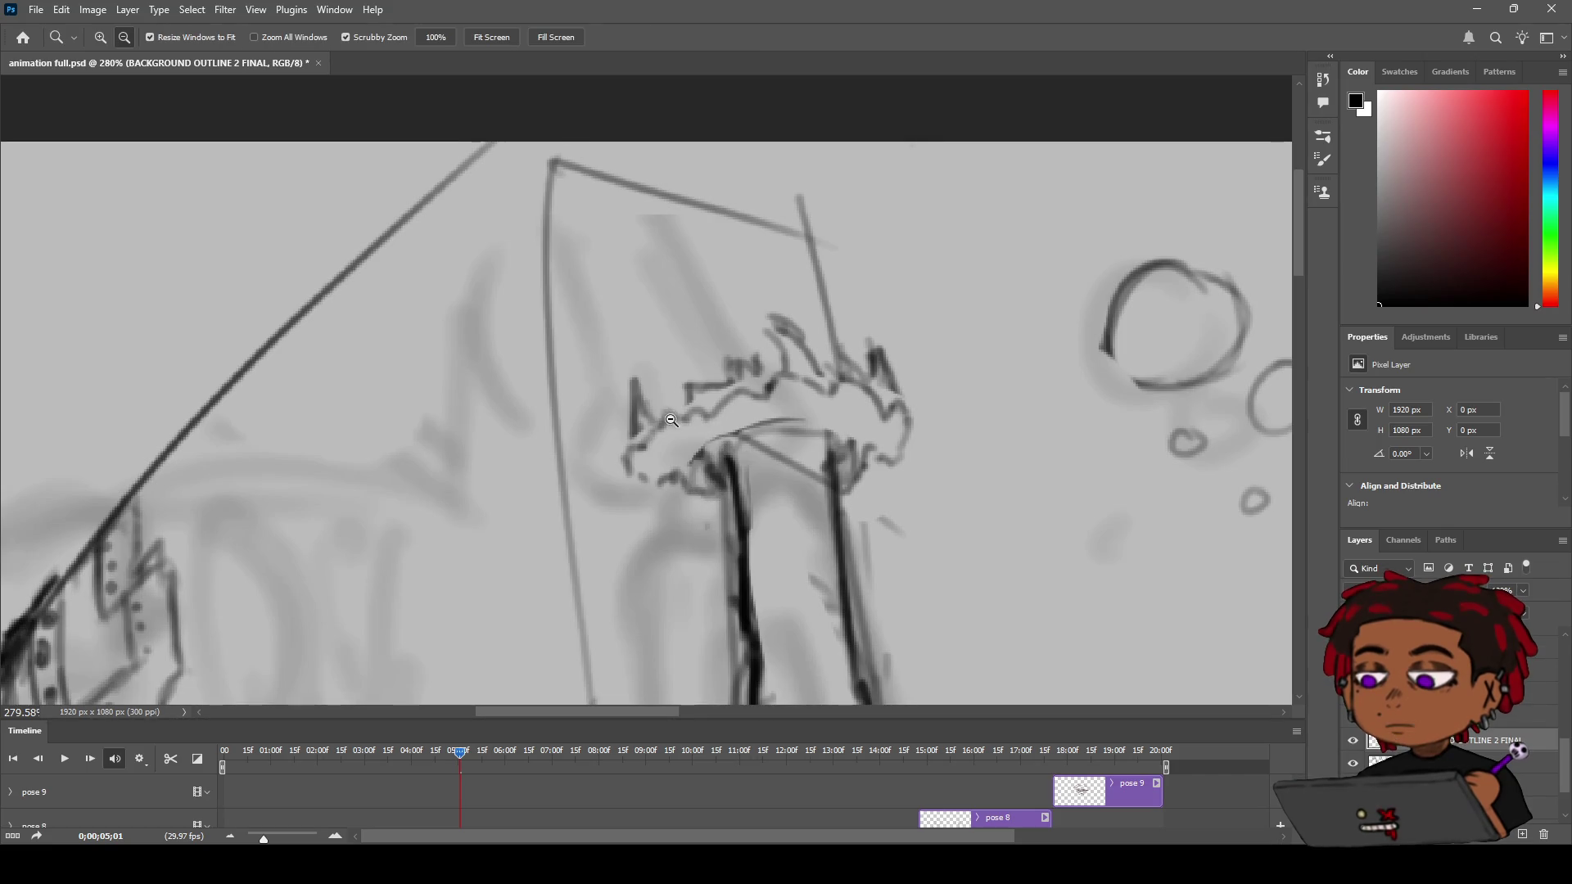
key(e)
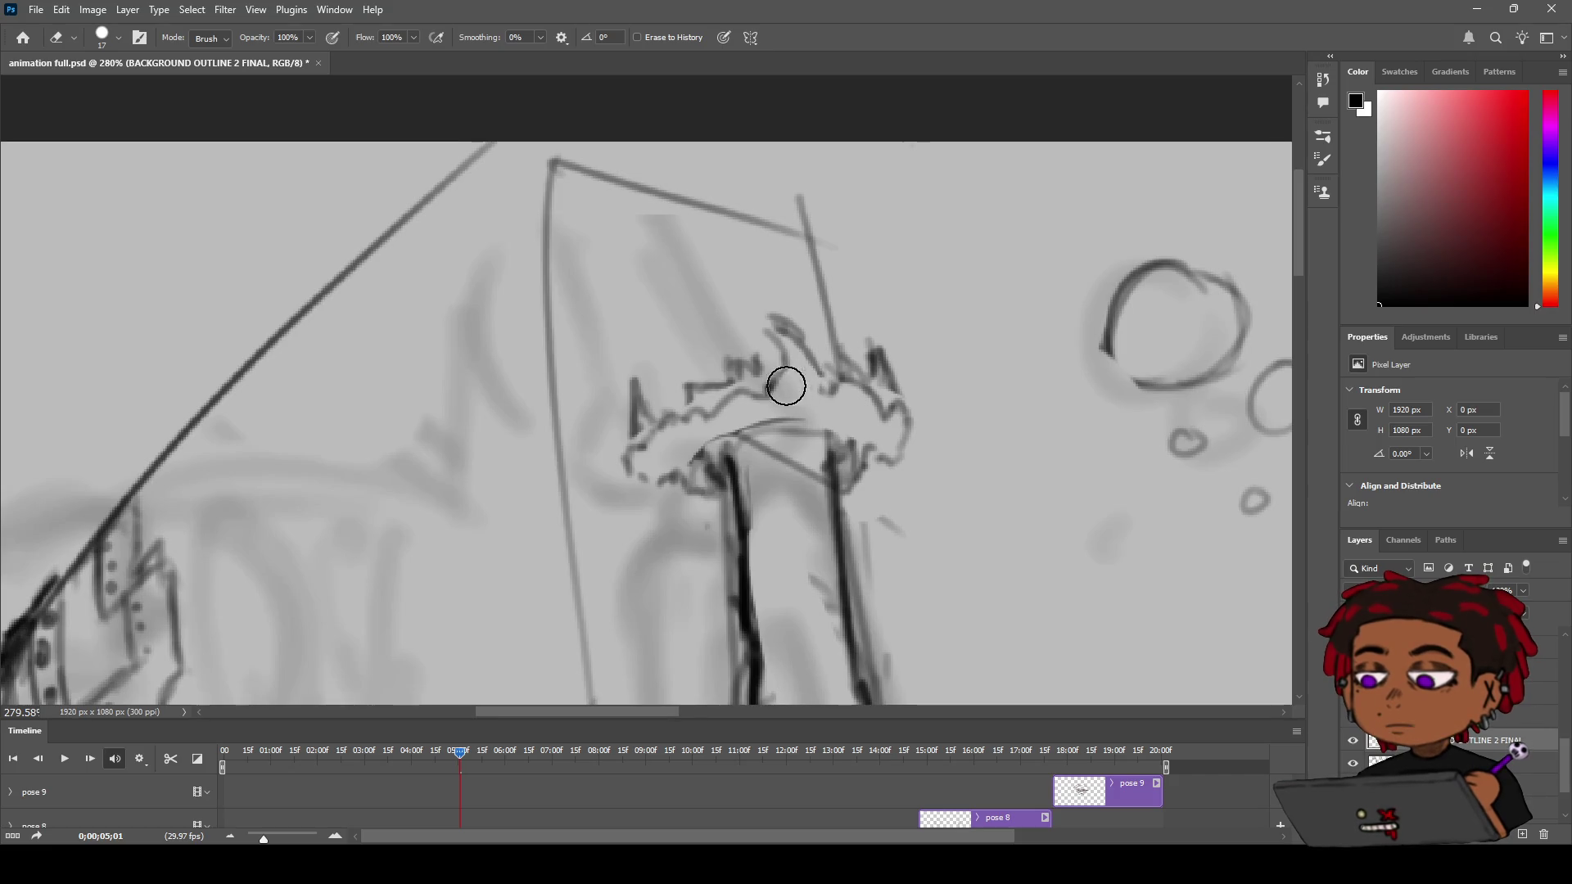
mouse_move(656, 434)
mouse_down()
mouse_move(642, 432)
mouse_move(735, 401)
mouse_up()
drag(880, 393, 866, 414)
key(b)
drag(637, 399, 629, 451)
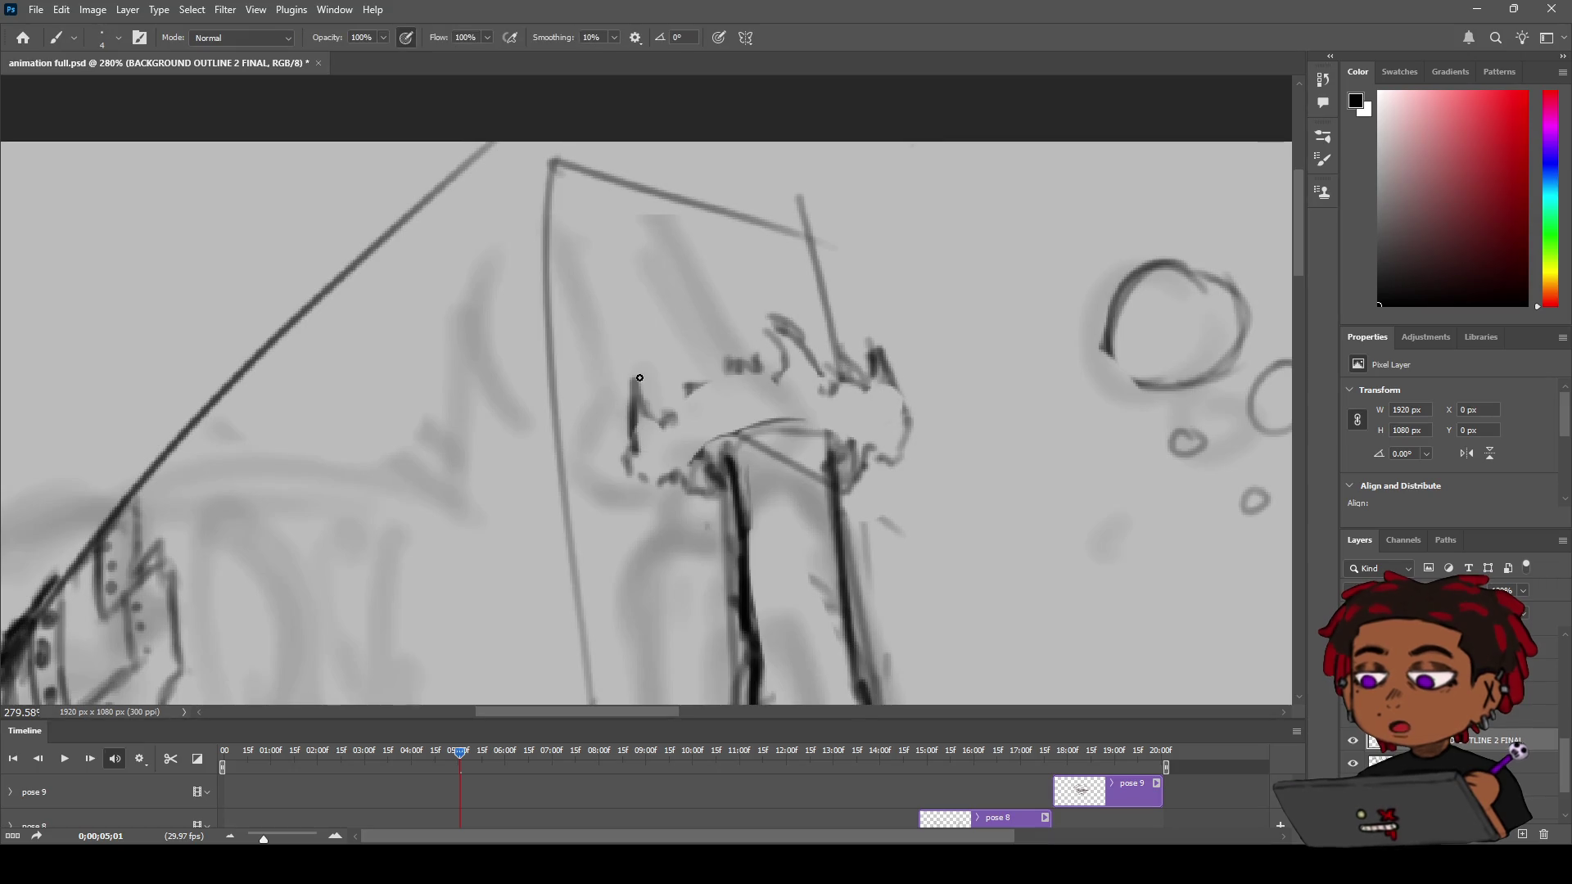
mouse_move(642, 364)
mouse_down()
mouse_move(633, 406)
mouse_move(666, 418)
mouse_move(682, 349)
mouse_move(701, 386)
mouse_move(768, 334)
mouse_move(778, 378)
mouse_move(755, 323)
mouse_move(810, 353)
mouse_move(819, 387)
mouse_move(890, 362)
mouse_move(897, 427)
mouse_up()
key(z)
mouse_move(734, 407)
mouse_down()
mouse_move(643, 482)
mouse_move(760, 404)
mouse_up()
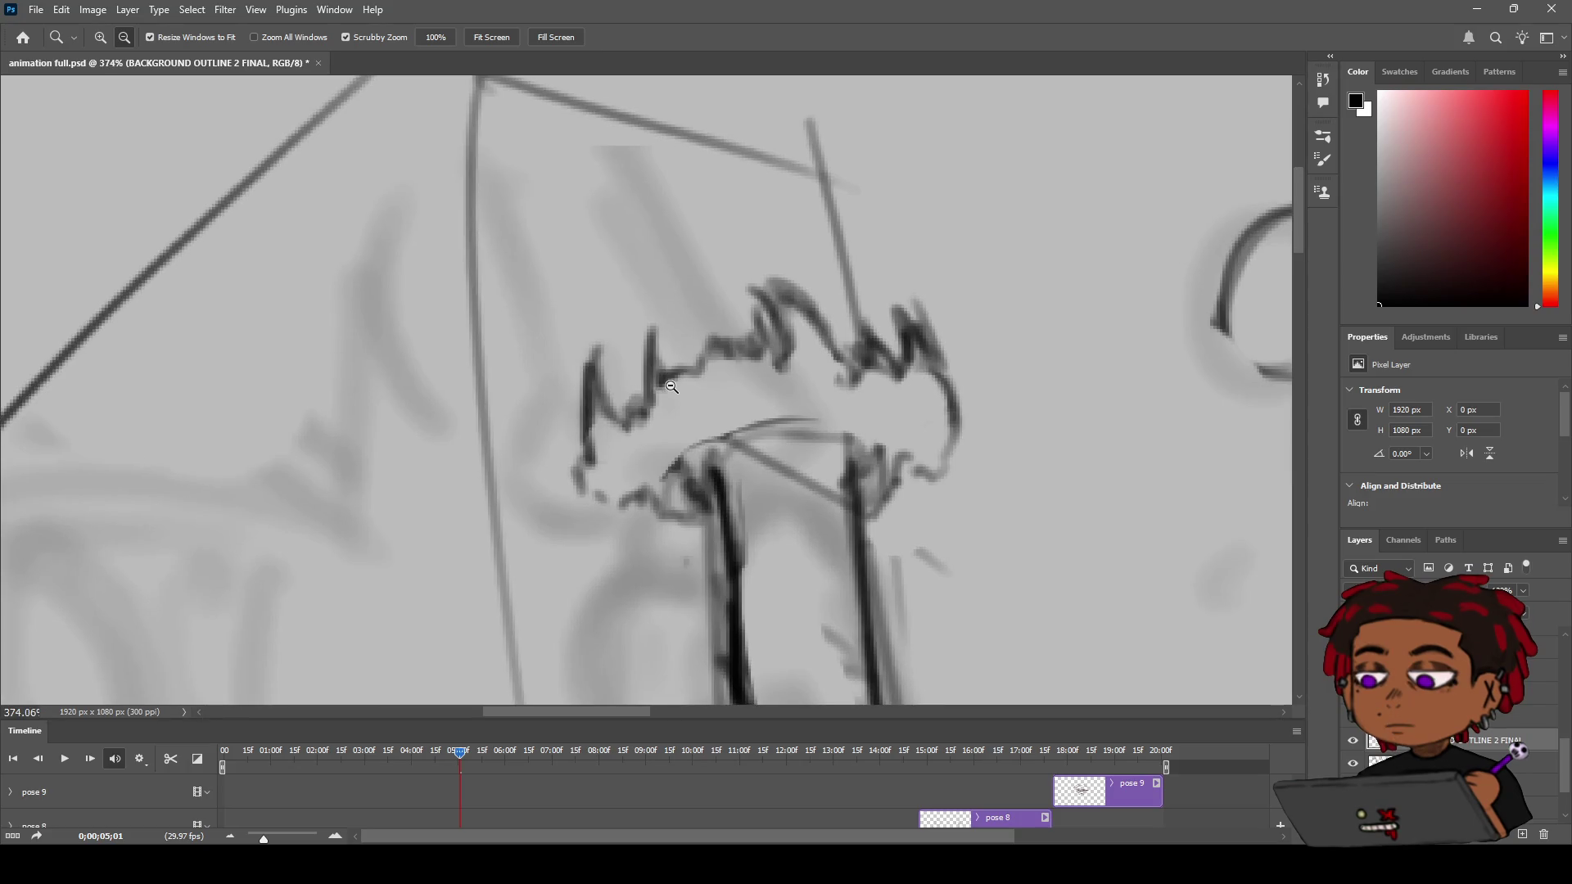
Add a wavy stroke along the burst's lower left edge where it meets the arm
key(b)
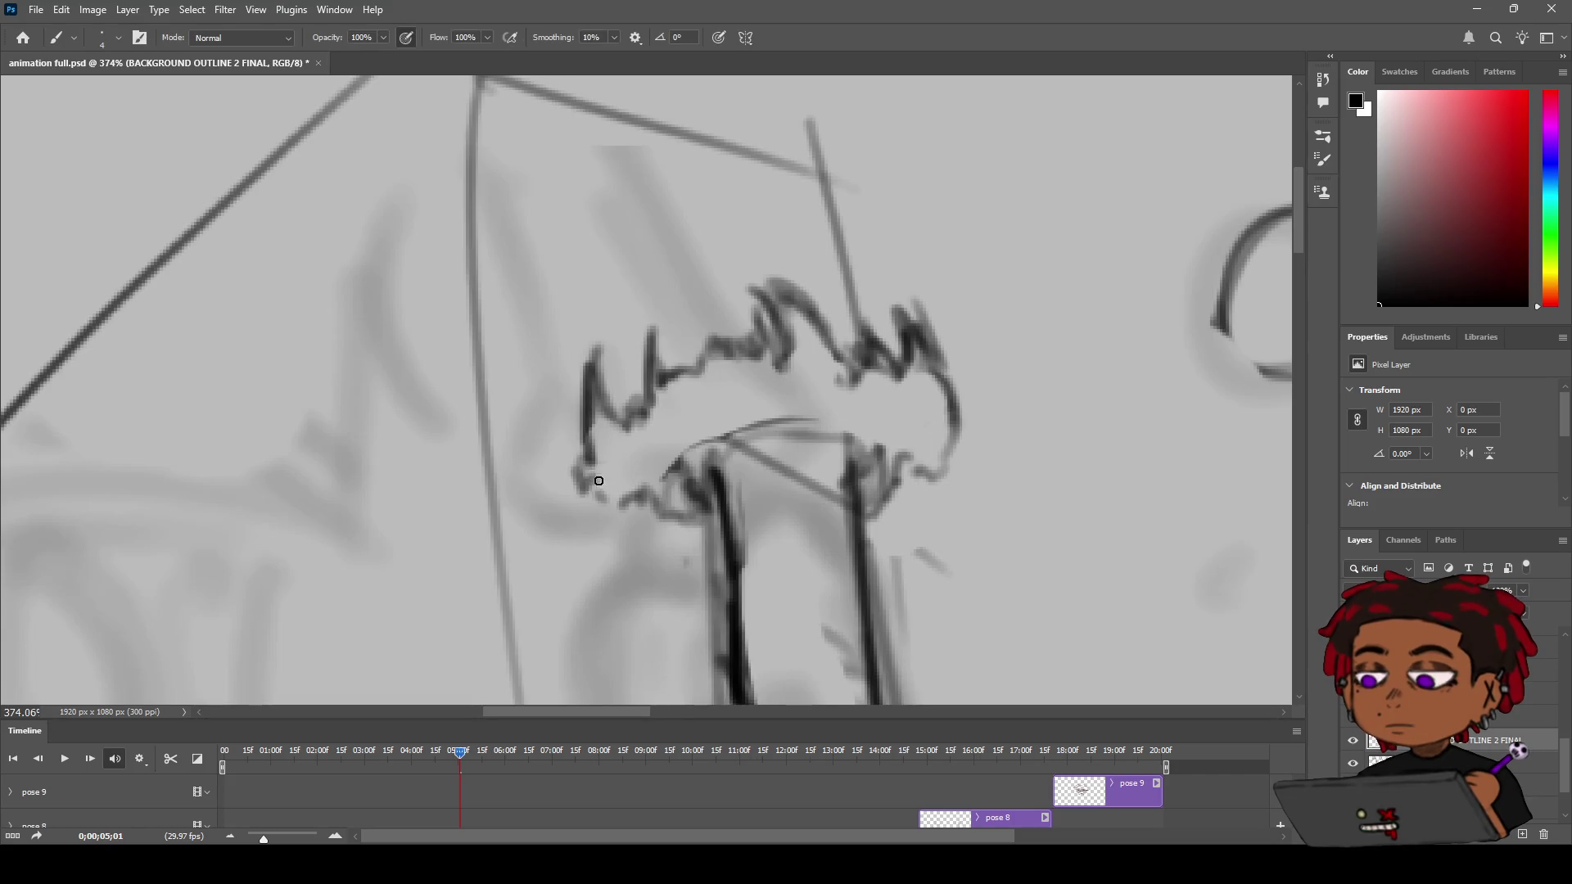
drag(611, 458, 744, 376)
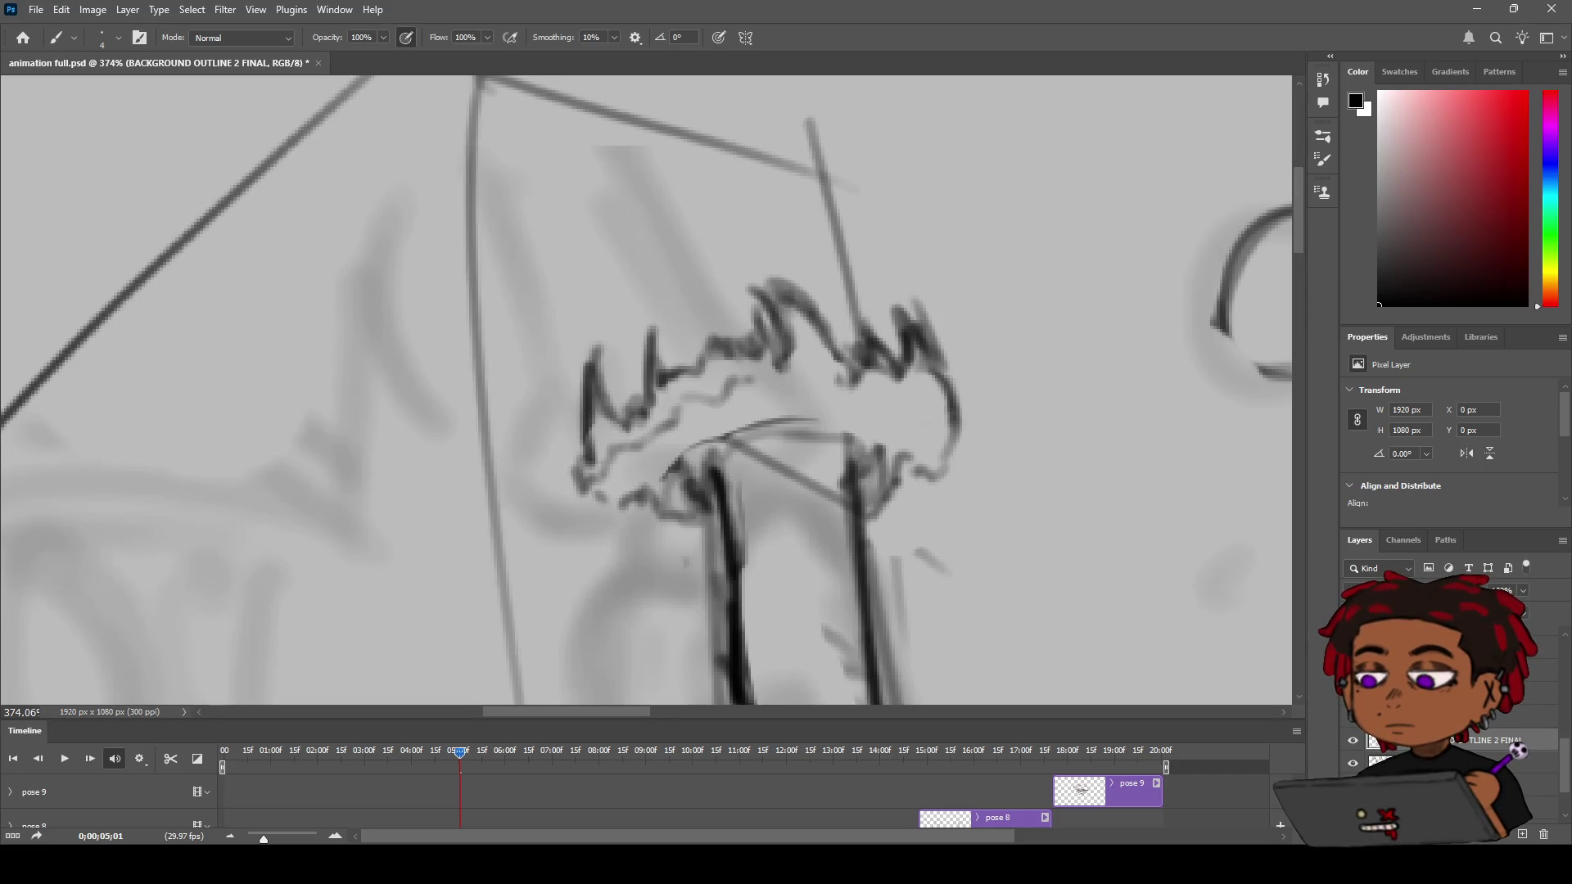
key(z)
mouse_move(704, 336)
mouse_down()
mouse_move(548, 345)
mouse_move(655, 356)
mouse_move(539, 365)
mouse_move(631, 350)
mouse_move(604, 339)
mouse_up()
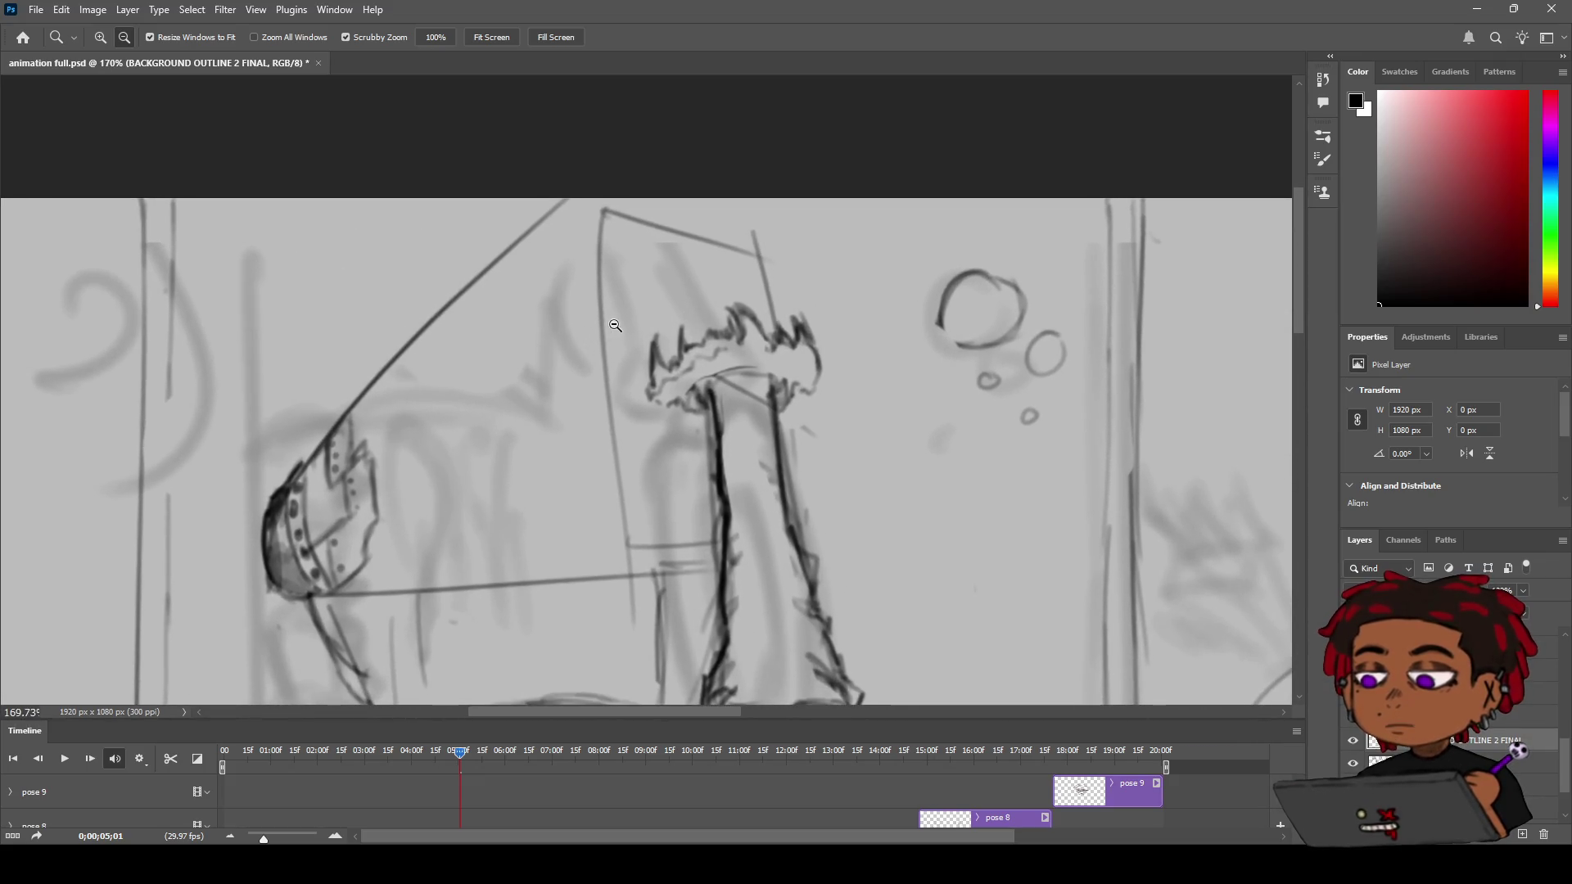
Alternate brush and eraser to clean and redraw the burst's wavy base outline
key(b)
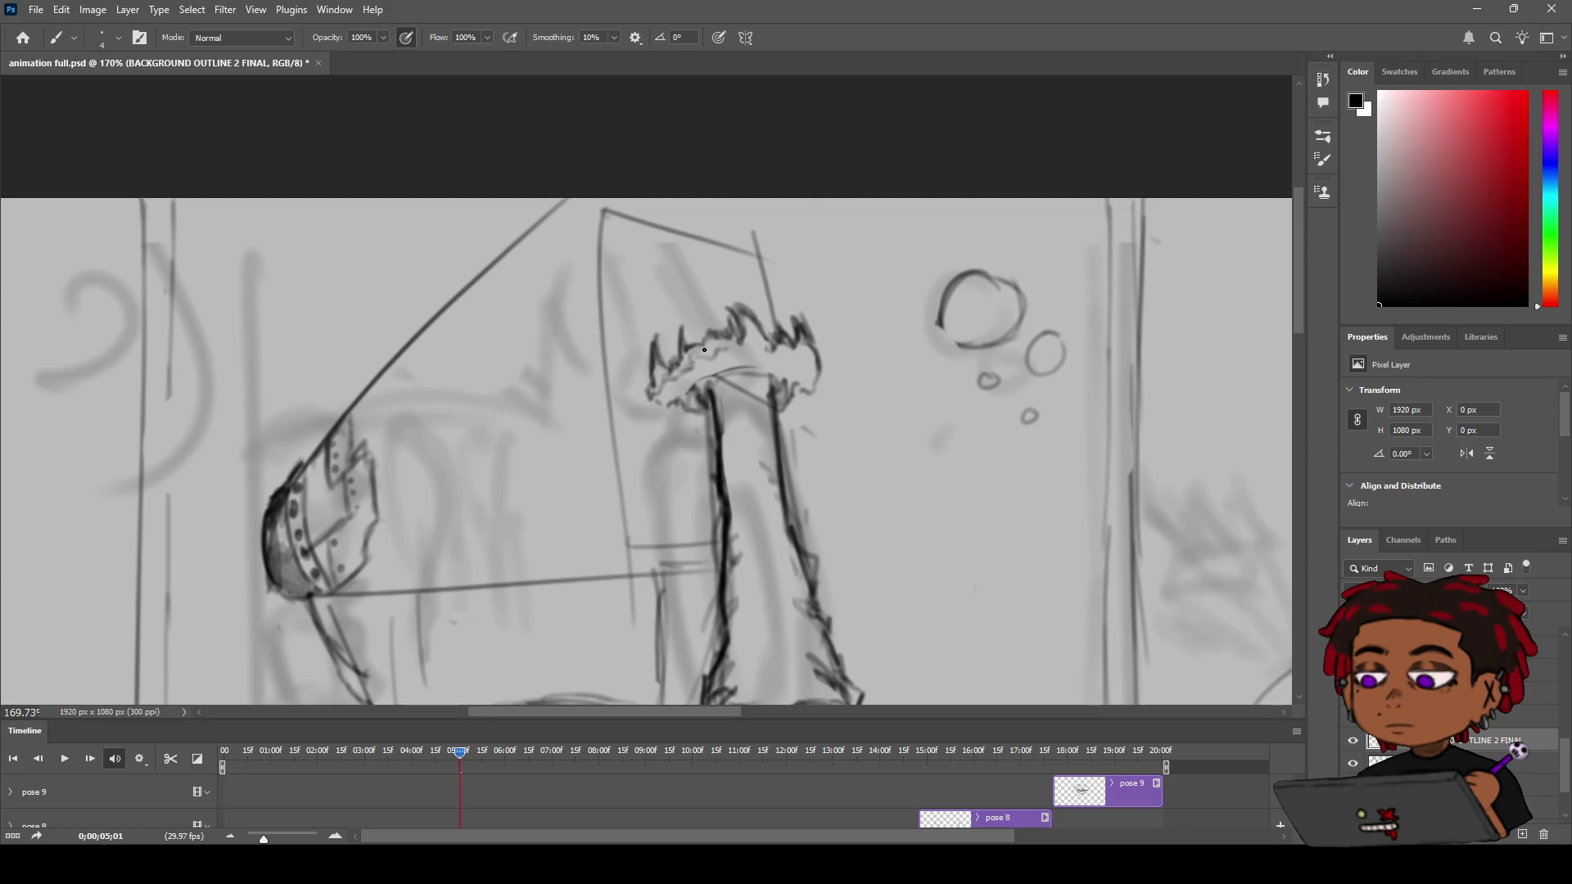
key(e)
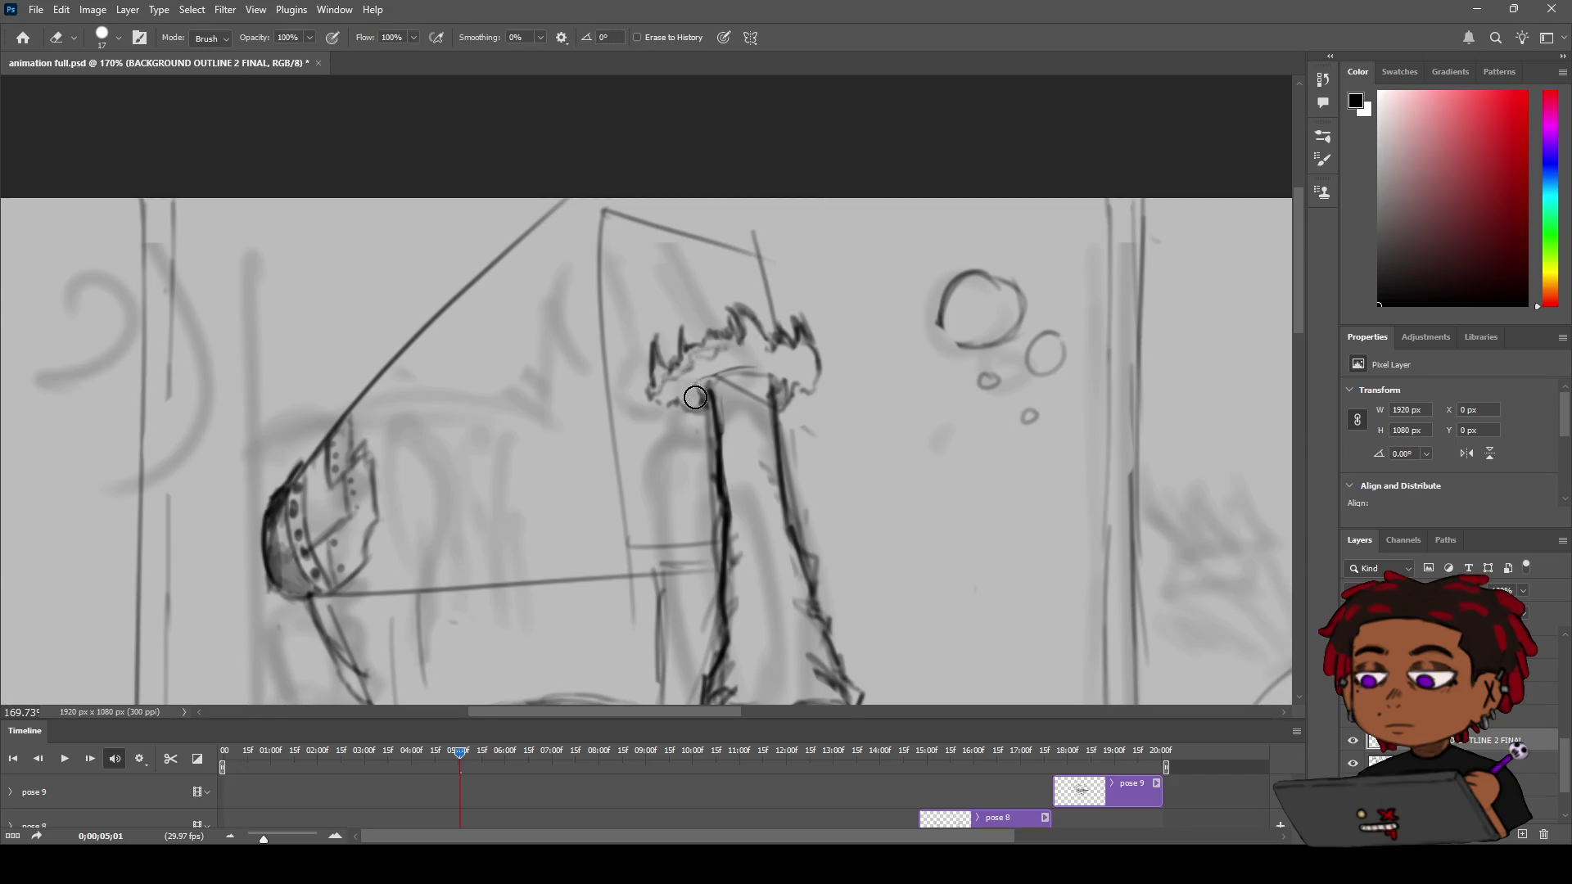
key(b)
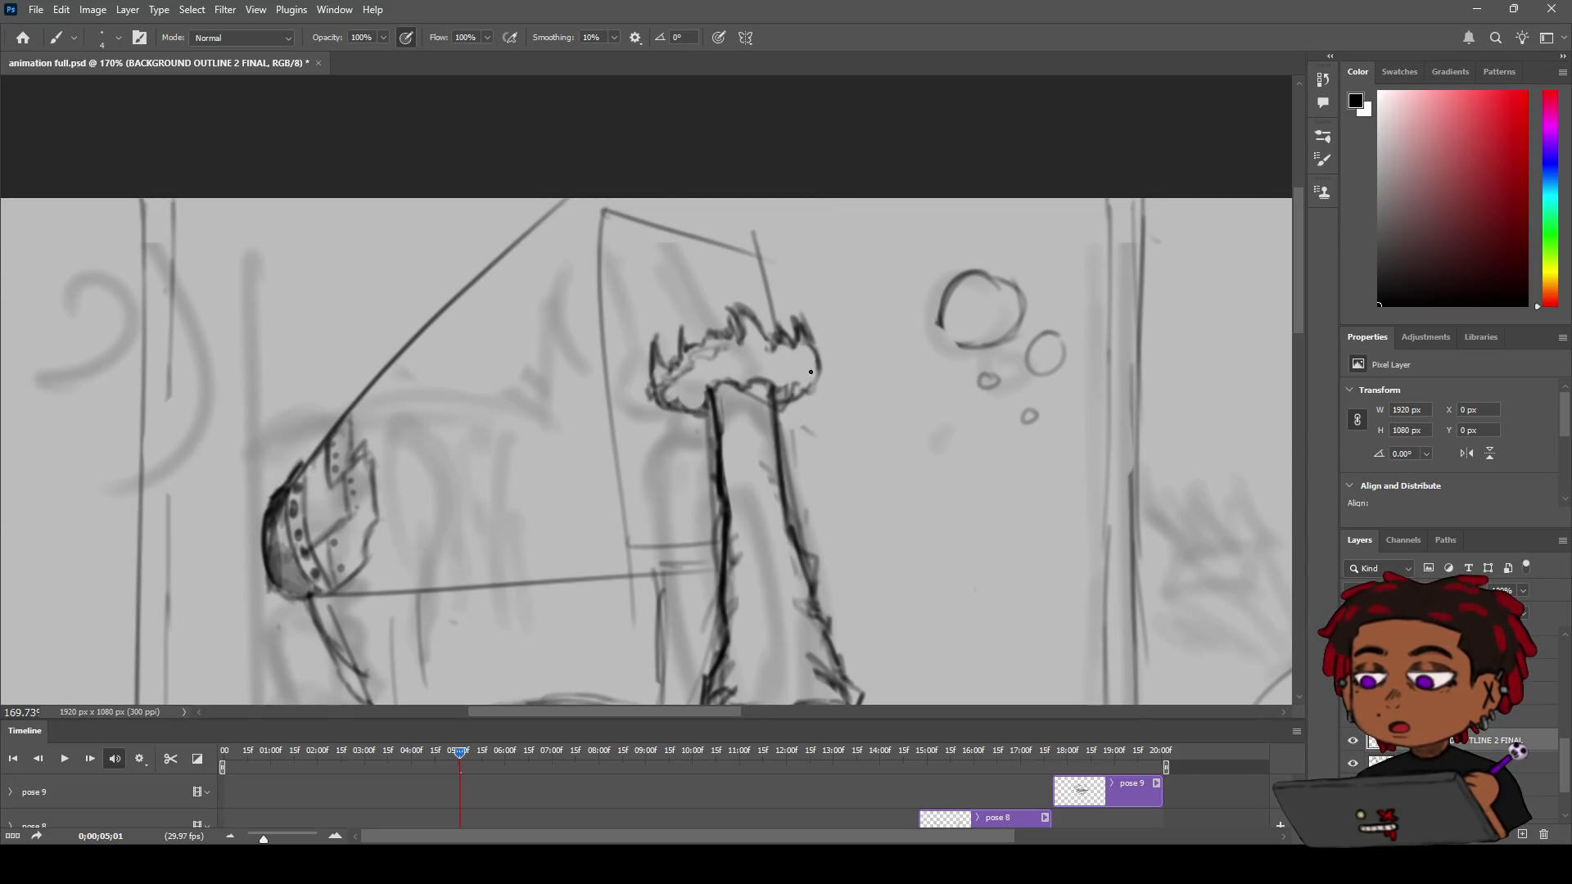
key(z)
drag(822, 365, 740, 341)
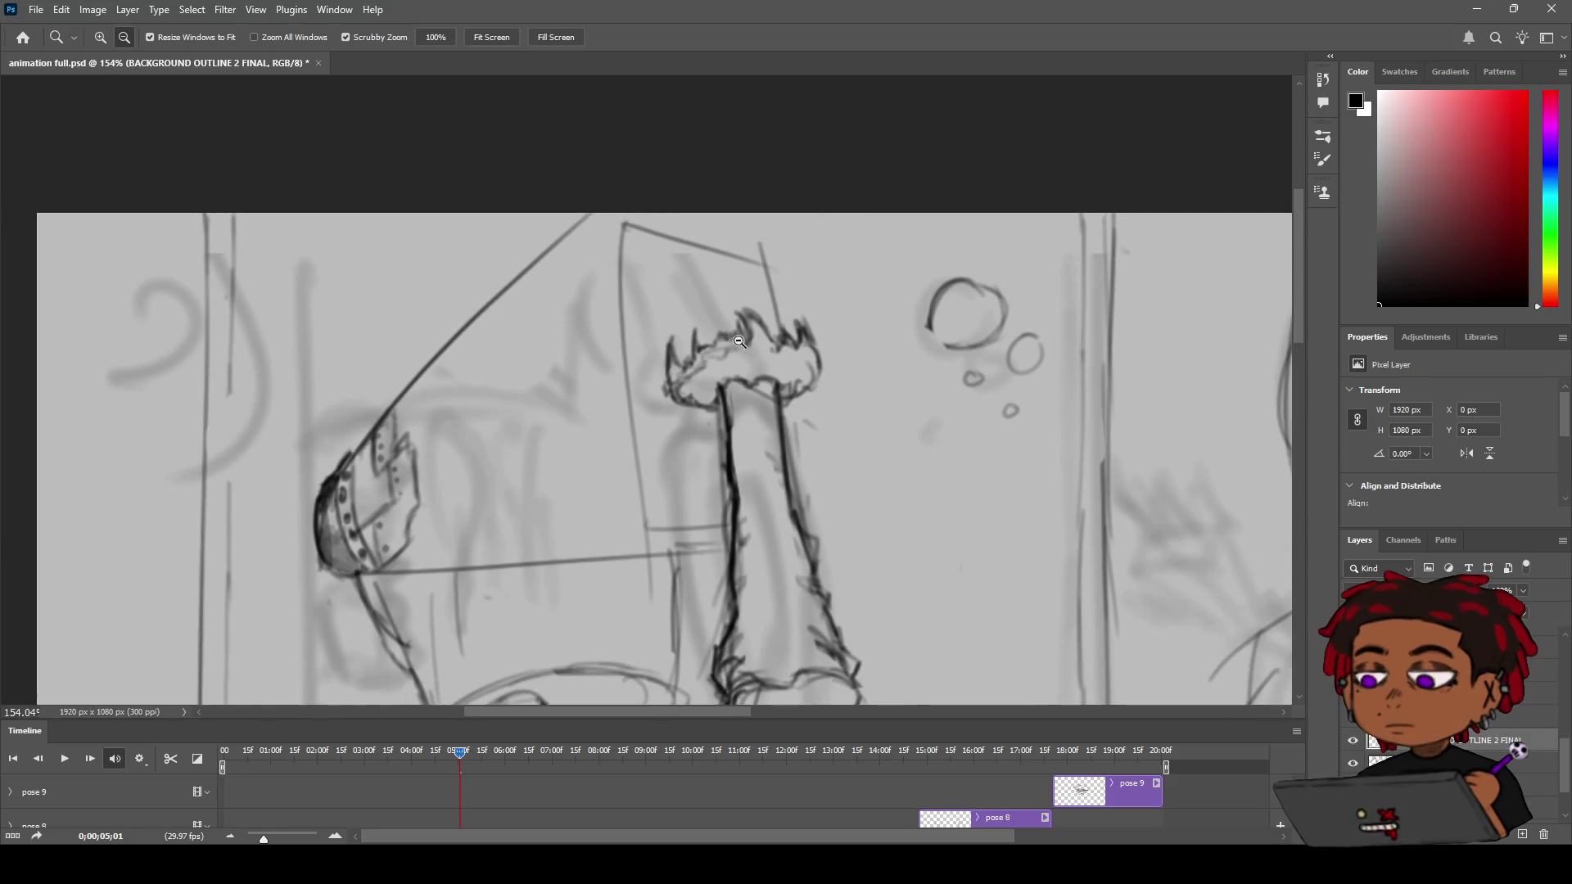
key(b)
key(e)
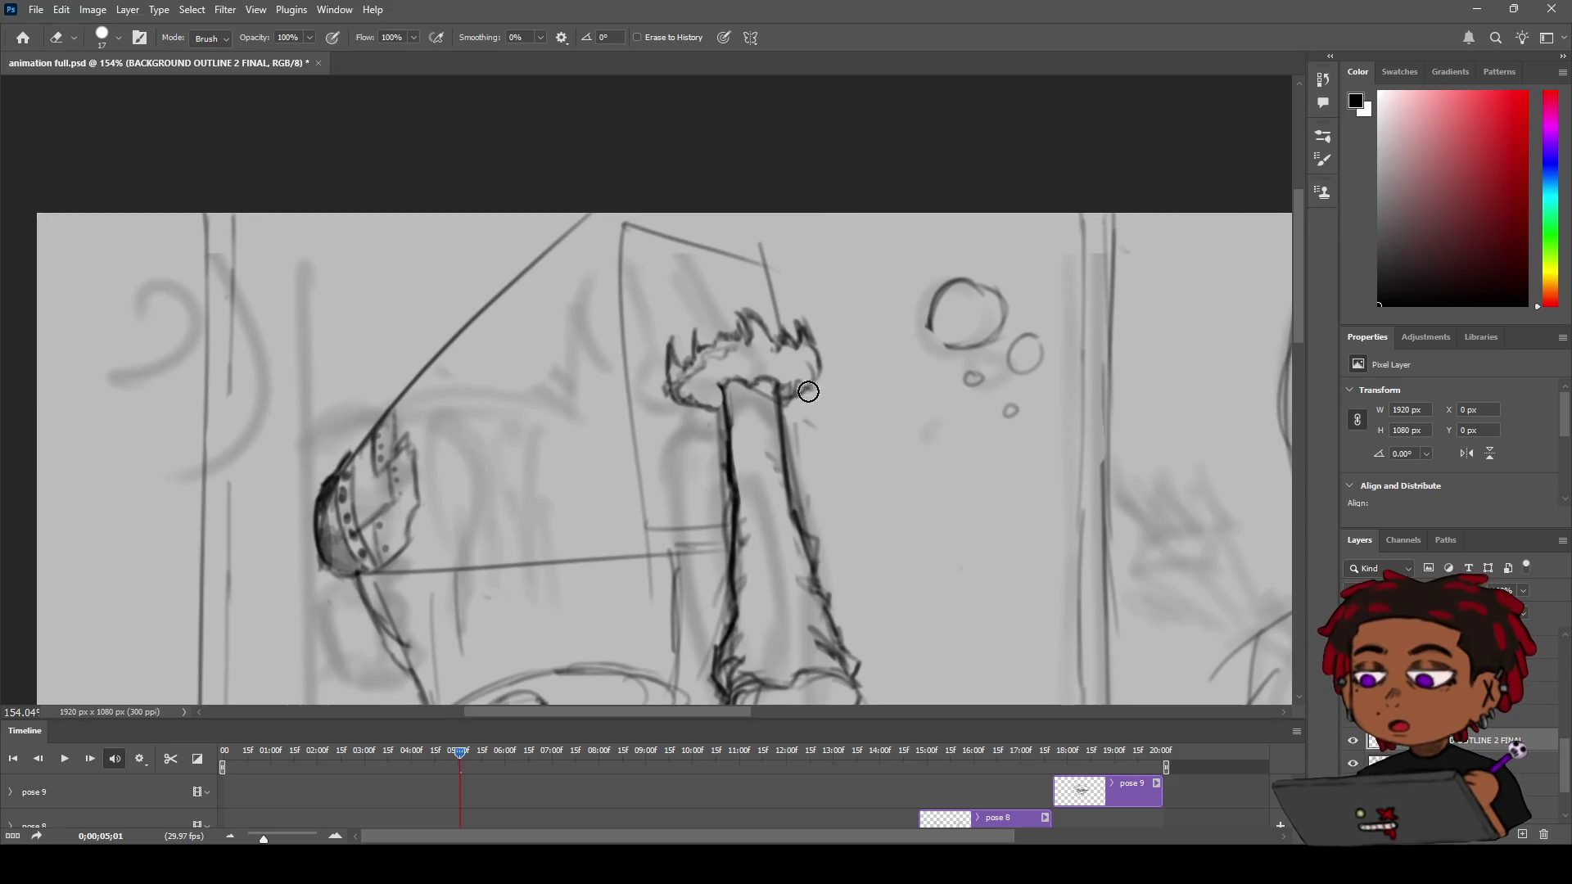
key(b)
scroll(789, 373, up, 5)
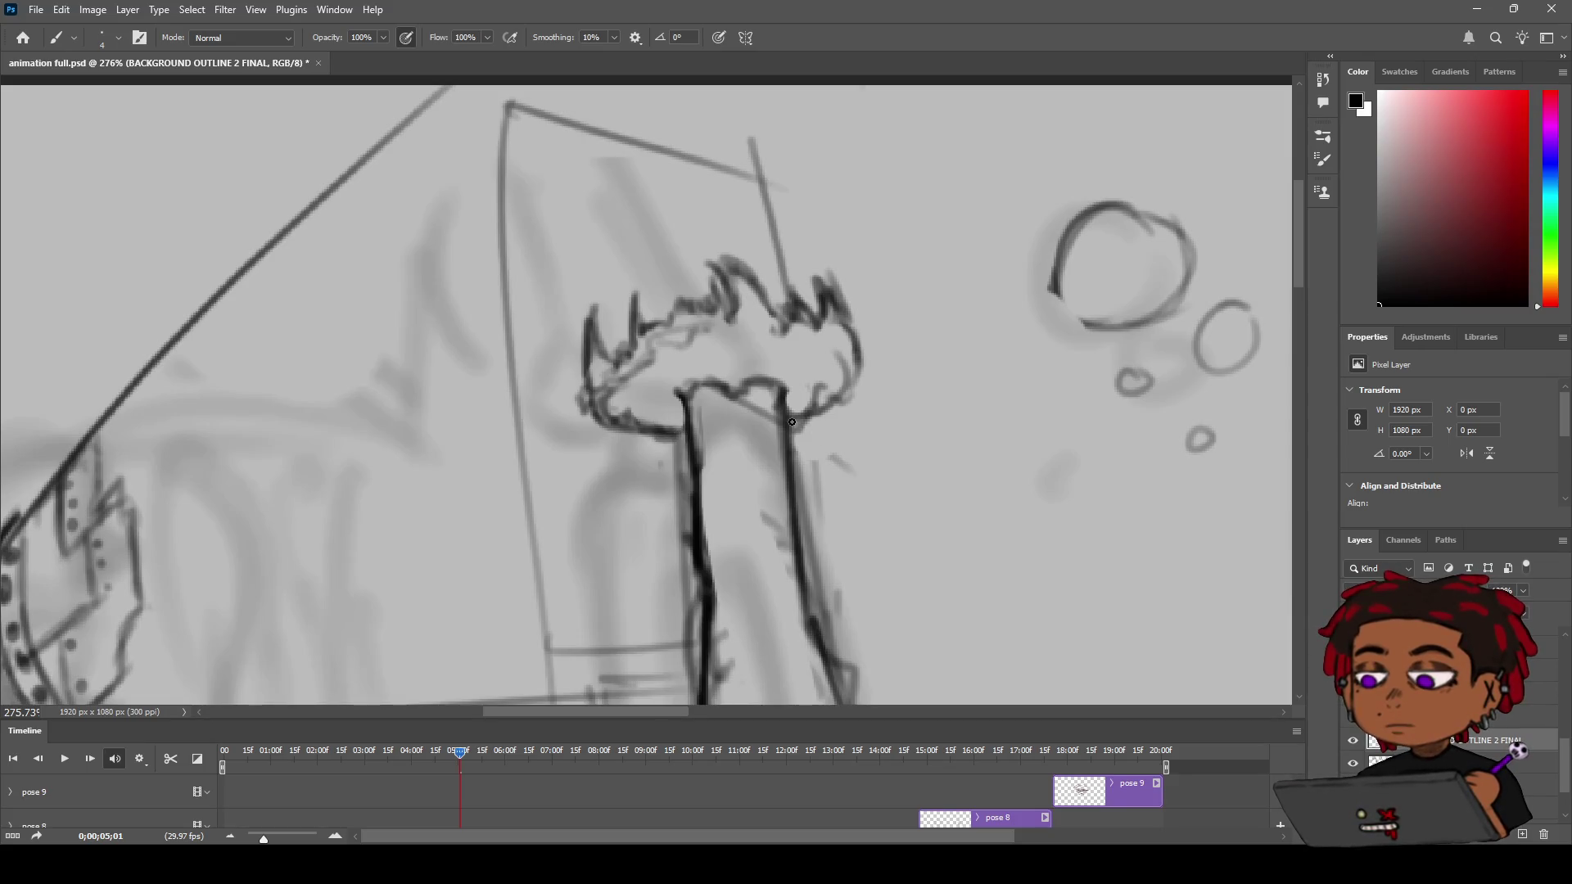
Zoom out and pan the view toward the riveted upper-arm rim
key(z)
mouse_move(878, 285)
mouse_down()
mouse_move(797, 296)
mouse_move(856, 297)
mouse_up()
key(b)
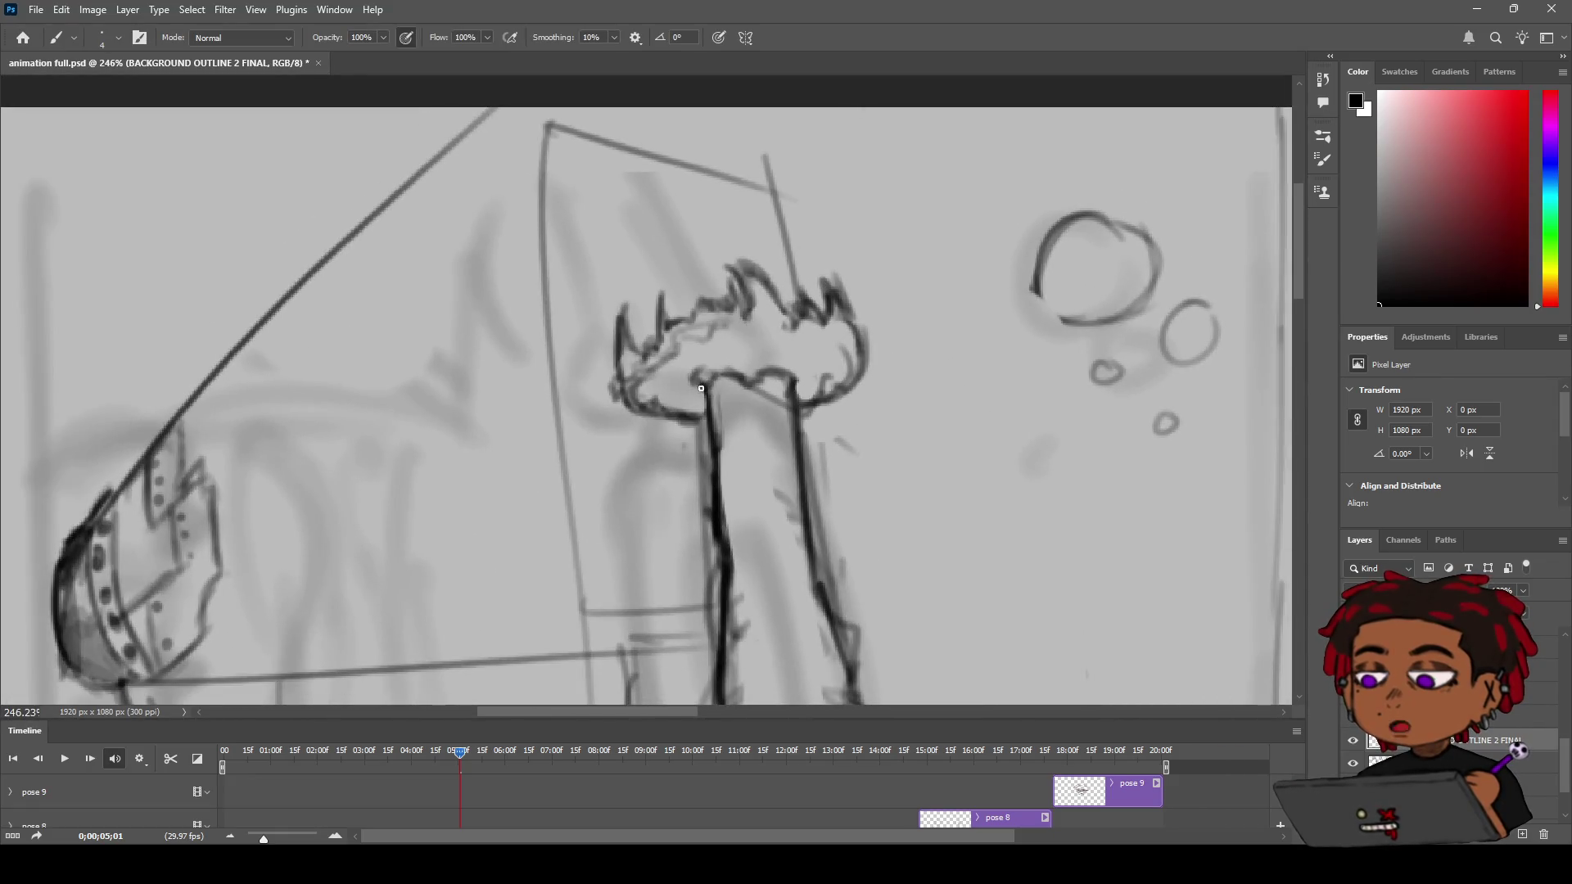
key(z)
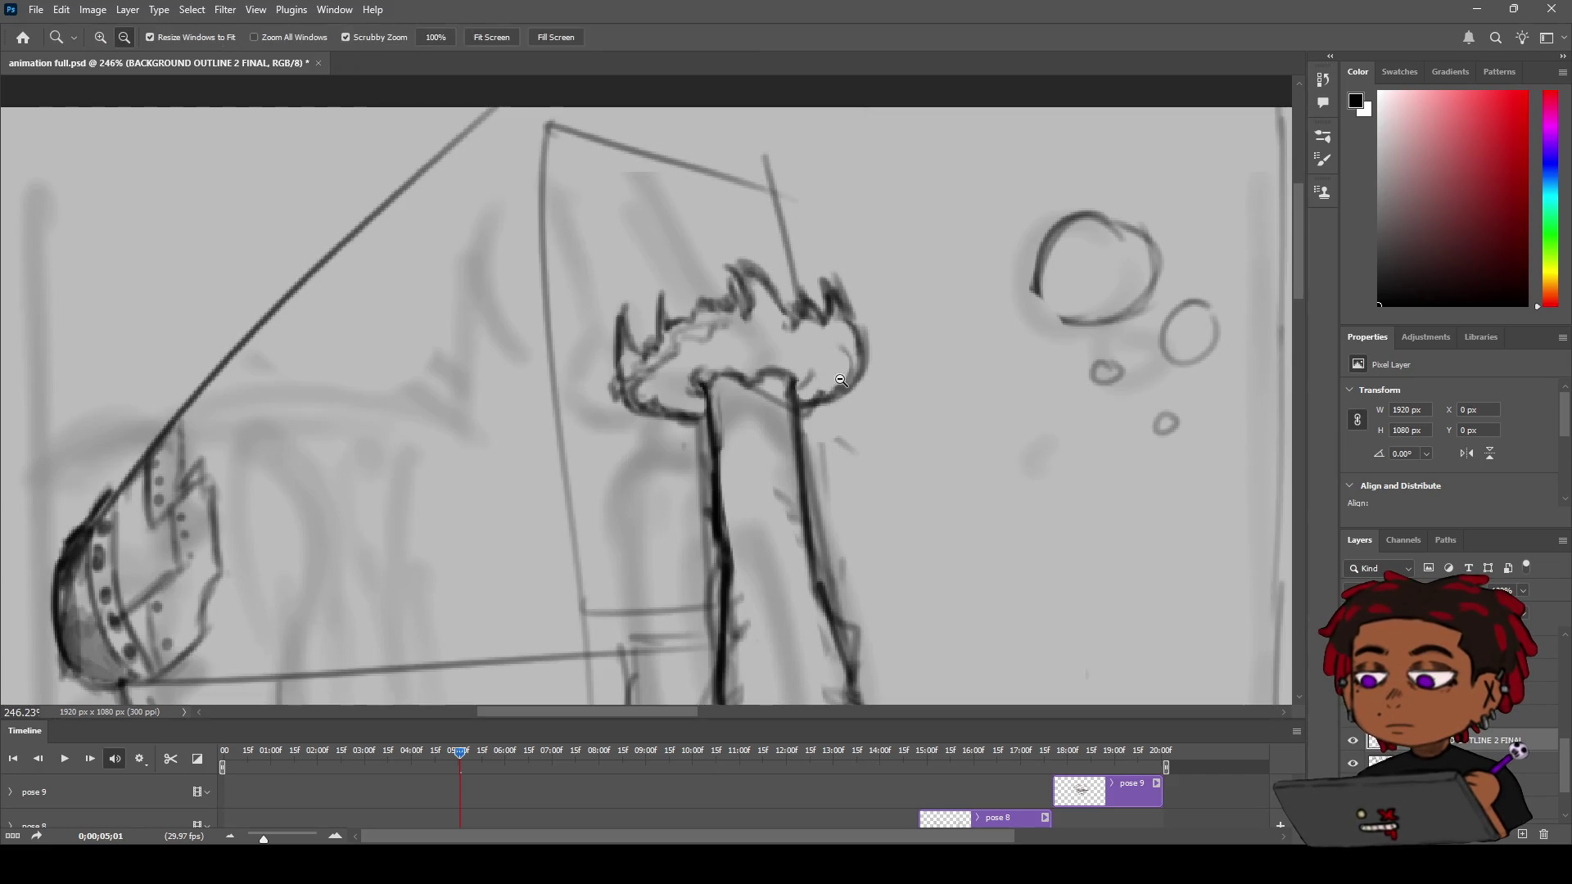
key(h)
mouse_move(652, 277)
mouse_down()
mouse_move(936, 326)
mouse_move(953, 287)
mouse_up()
Draw a line rising from the rim and a curved shoulder arc, undoing the first arc
key(b)
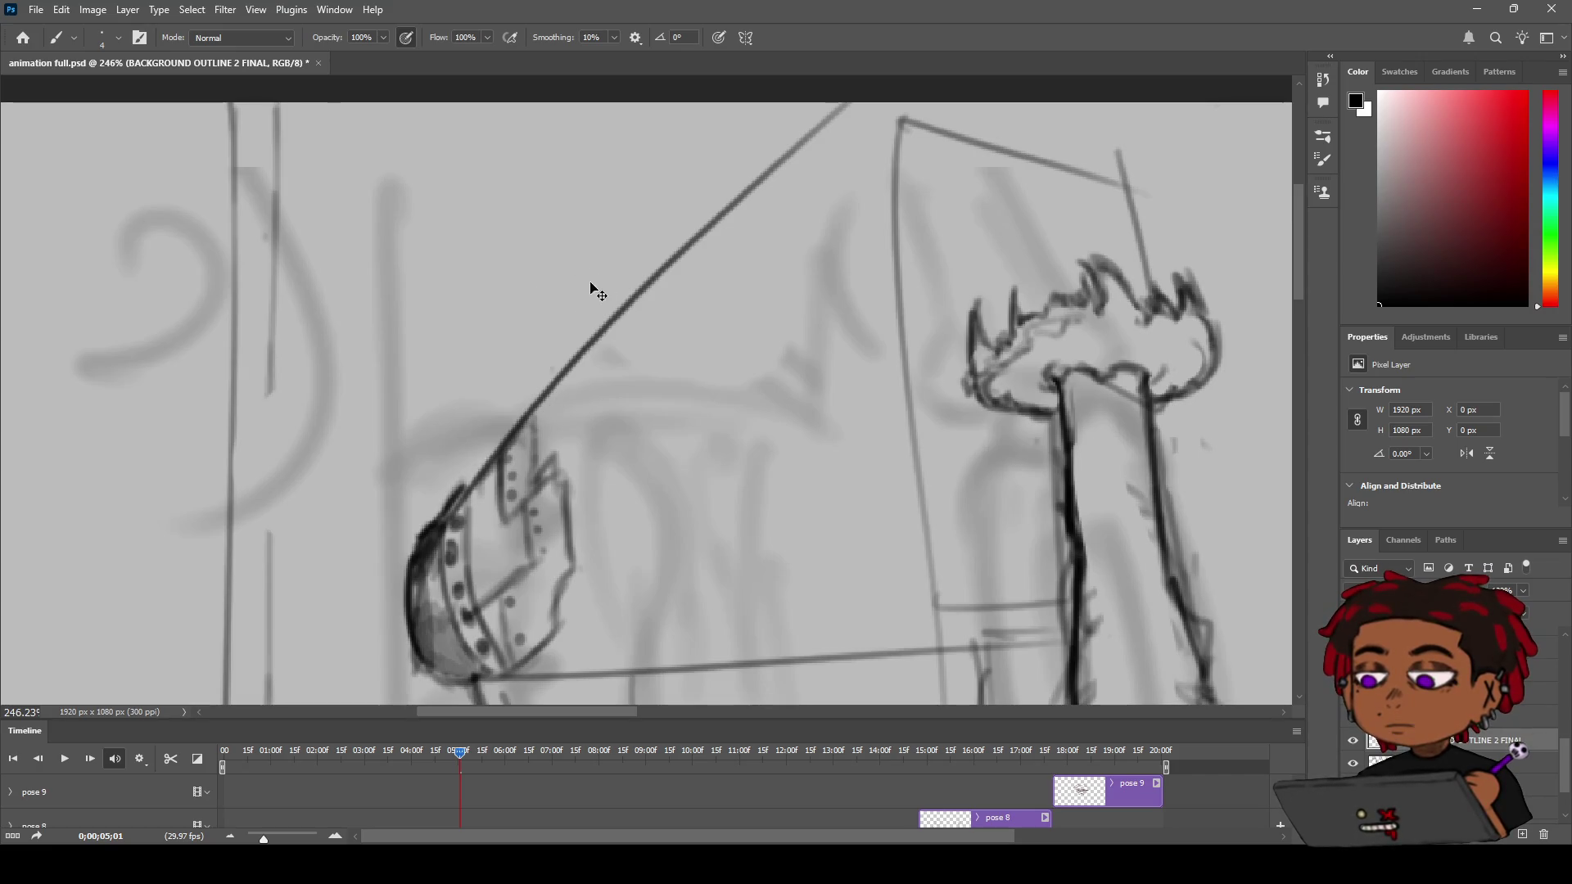
key(z)
mouse_move(677, 232)
mouse_down()
mouse_move(634, 246)
mouse_move(667, 239)
mouse_up()
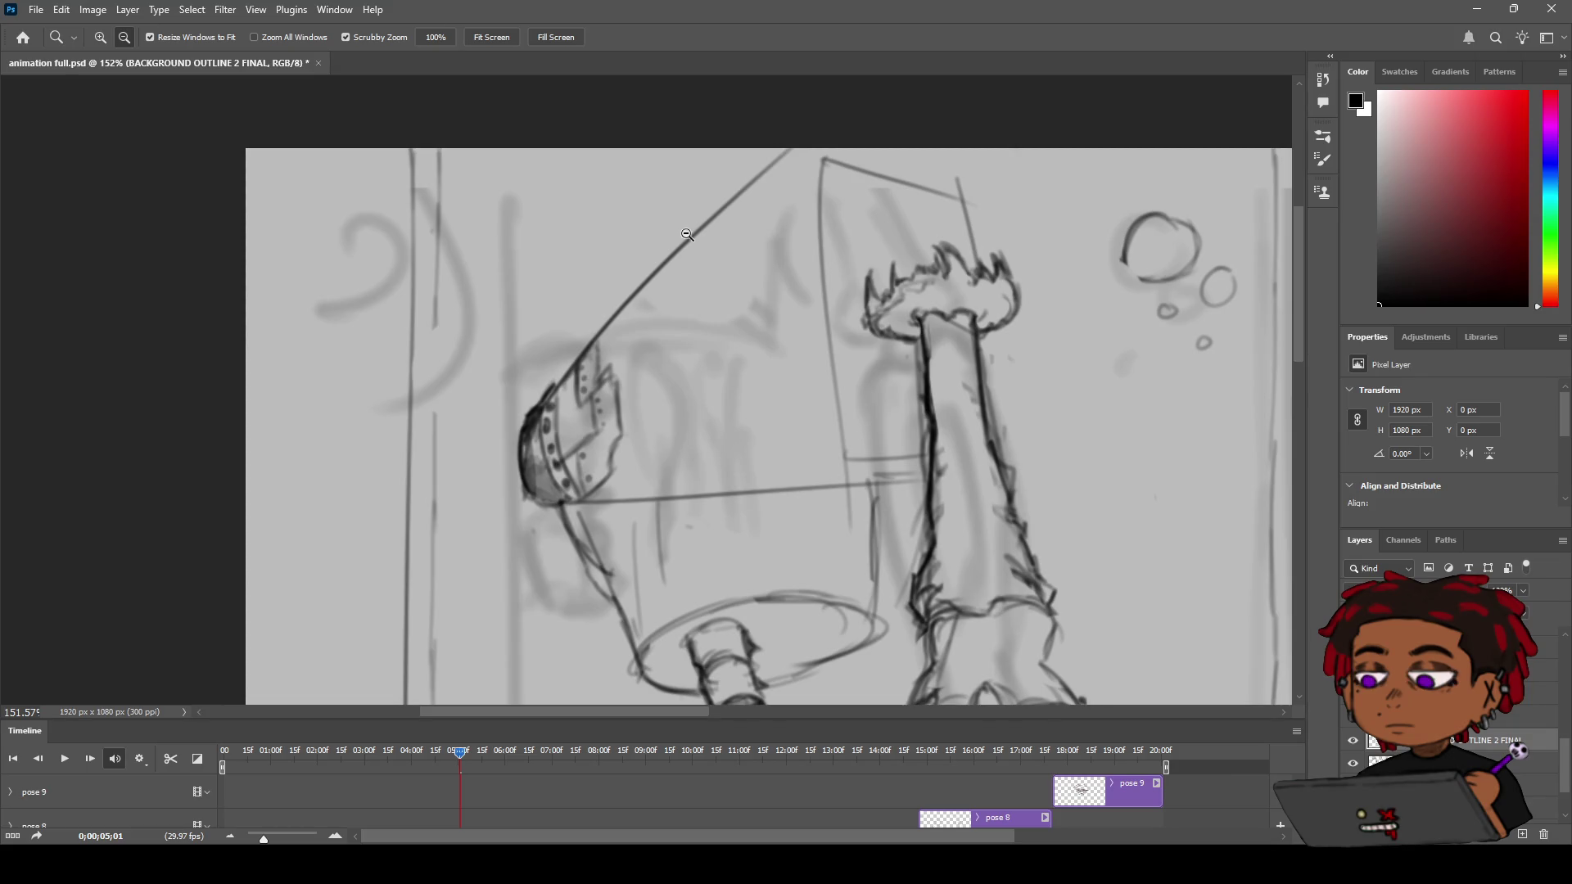
key(b)
drag(568, 368, 620, 282)
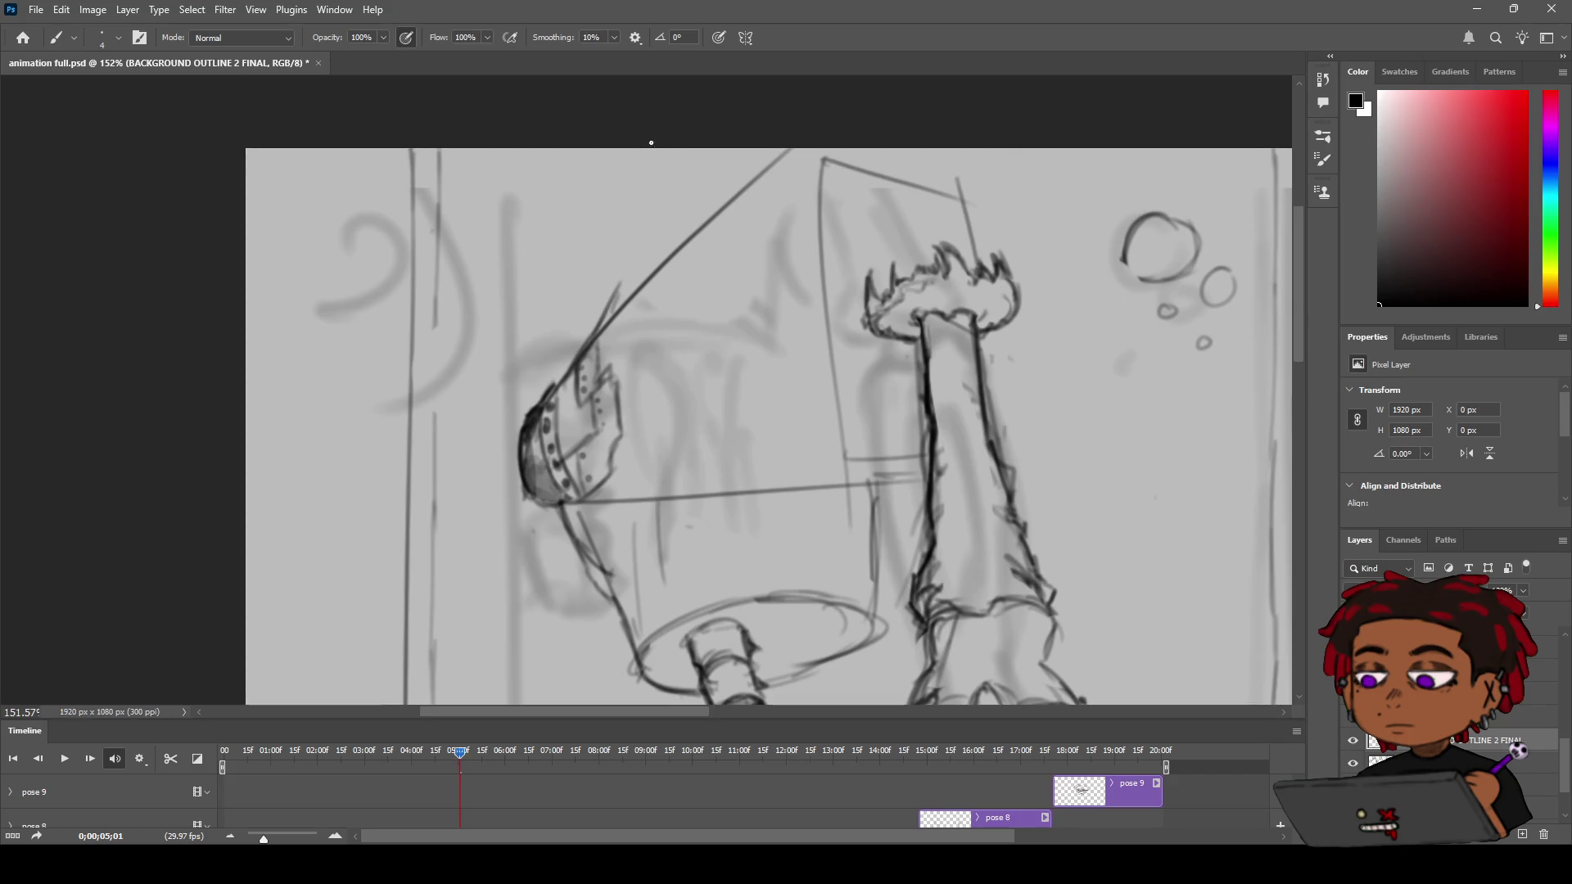
mouse_move(588, 149)
mouse_down()
mouse_move(598, 233)
mouse_move(637, 244)
mouse_move(606, 239)
mouse_move(625, 253)
mouse_up()
key(ctrl+z)
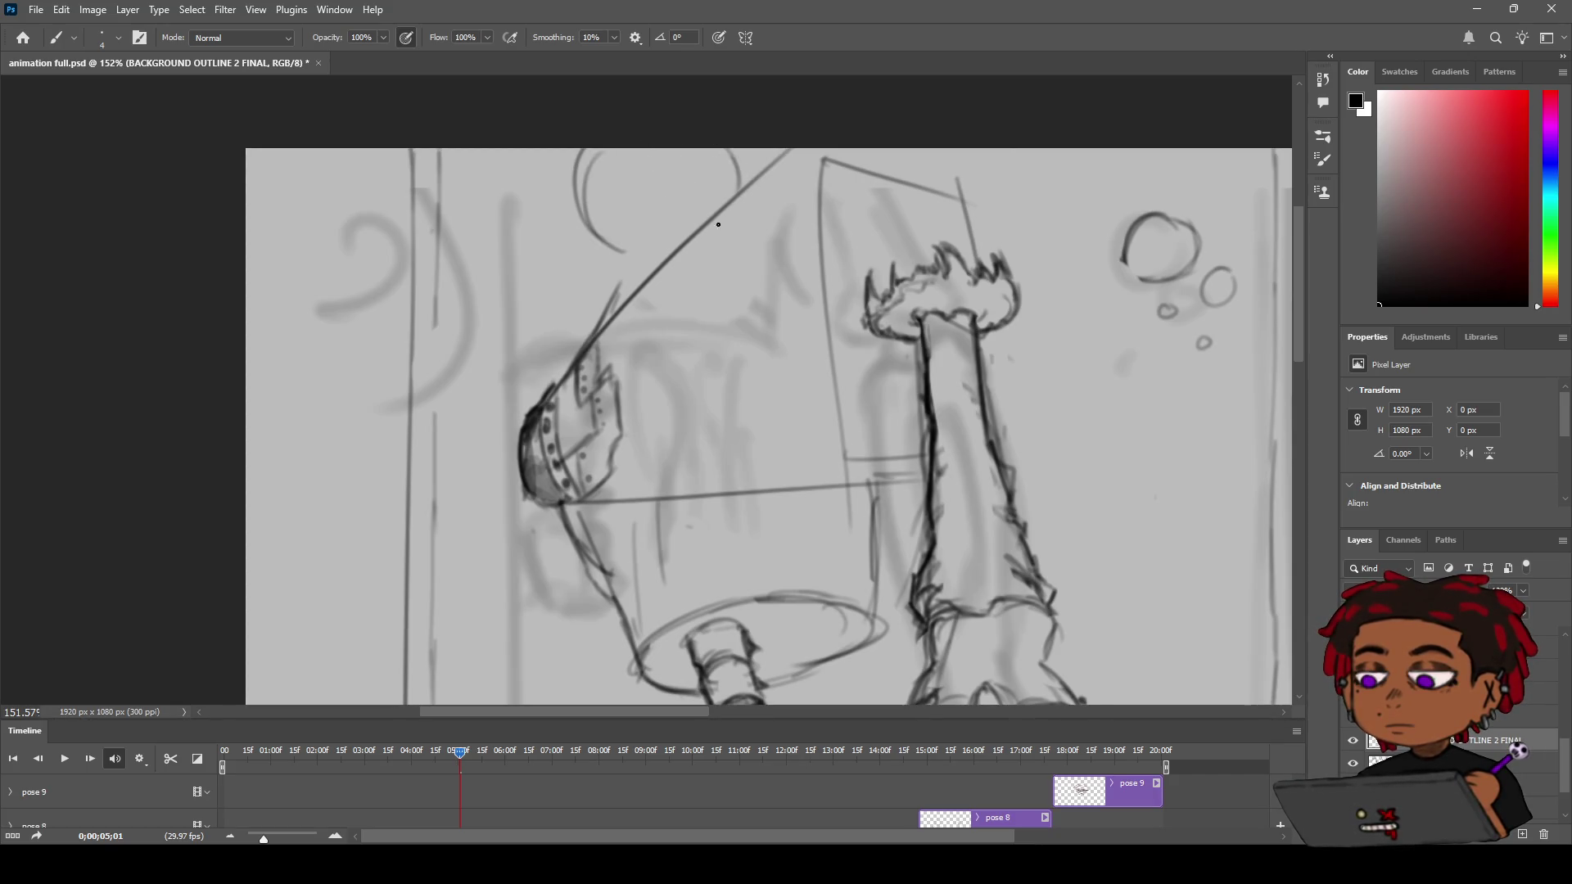
Connect the rim line up to the shoulder arc and erase the old straight diagonal
drag(604, 314, 628, 254)
key(e)
mouse_move(665, 262)
mouse_down()
mouse_move(705, 218)
mouse_move(611, 327)
mouse_up()
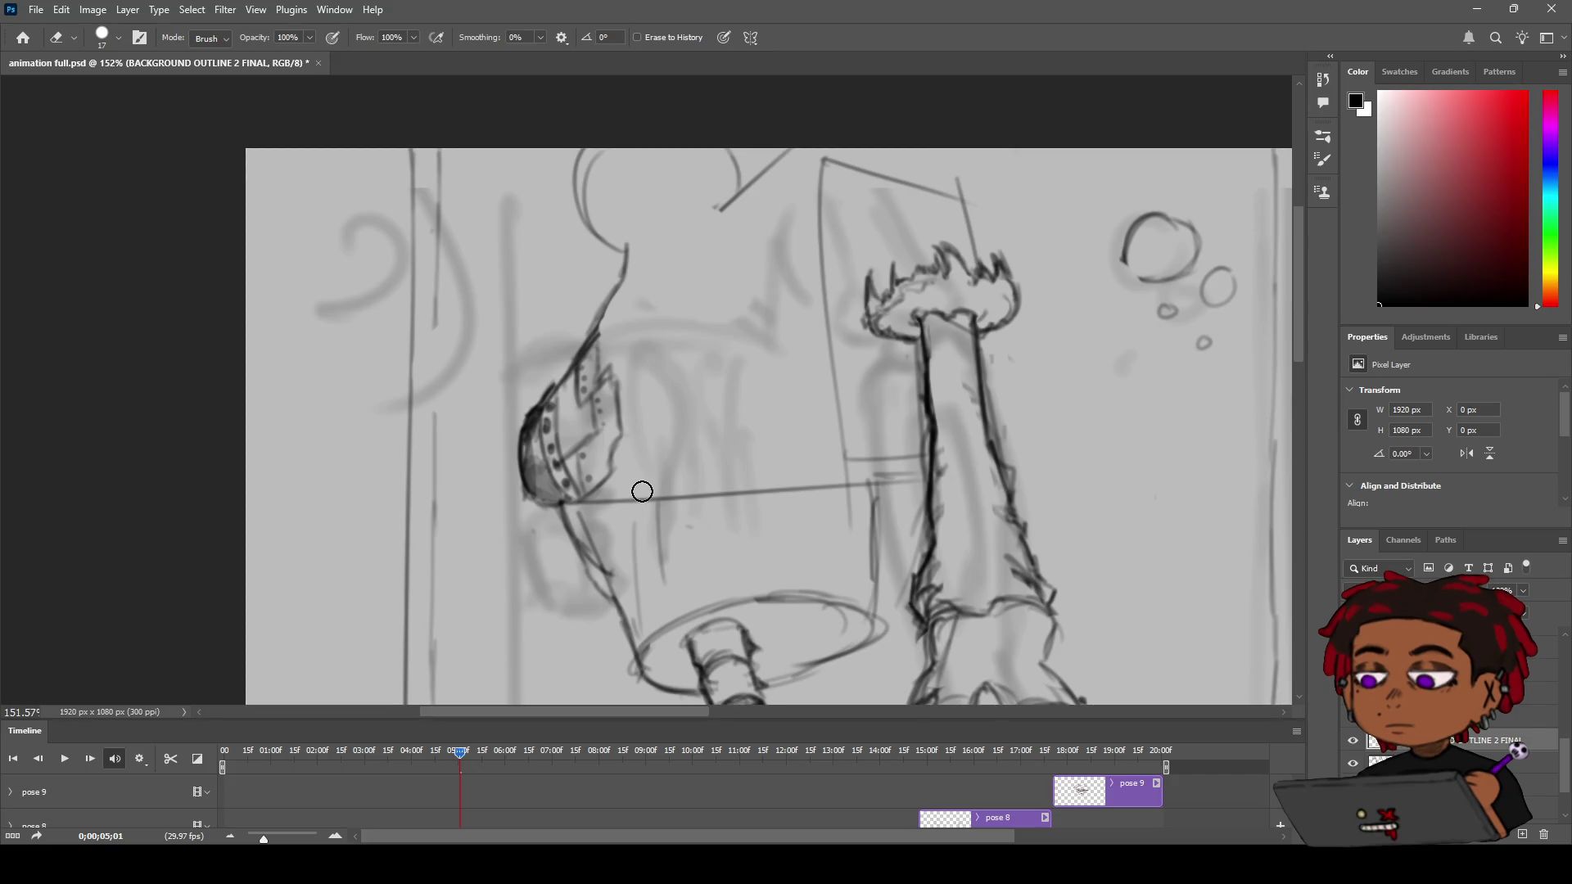
Erase a stray line and the small stray curve at the shoulder top
key(z)
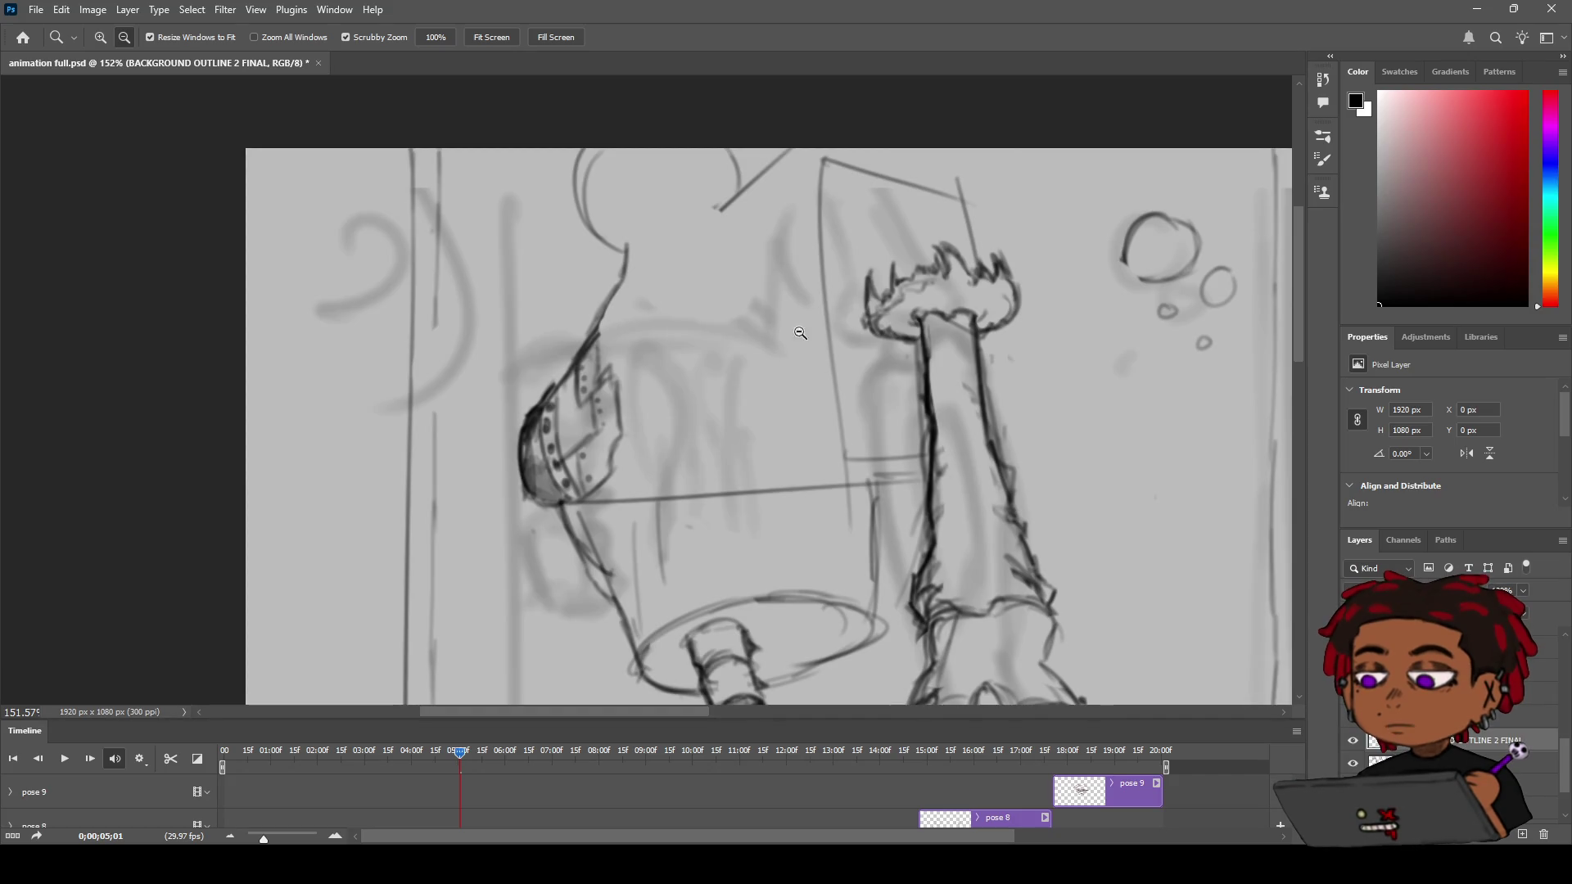
alt+click(810, 324)
drag(773, 330, 785, 328)
key(e)
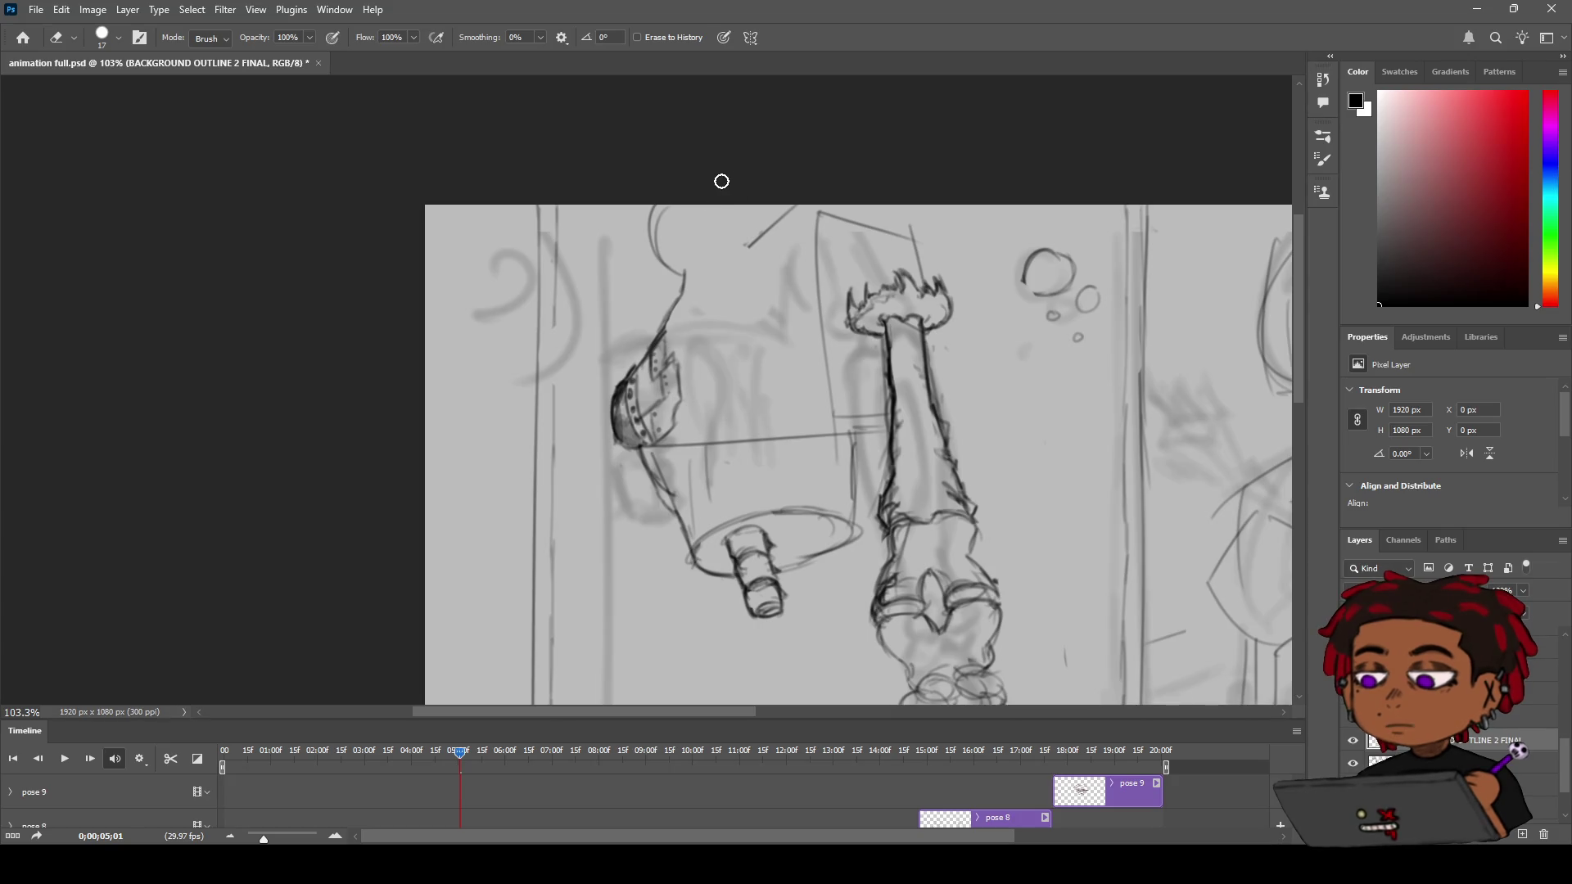
key(b)
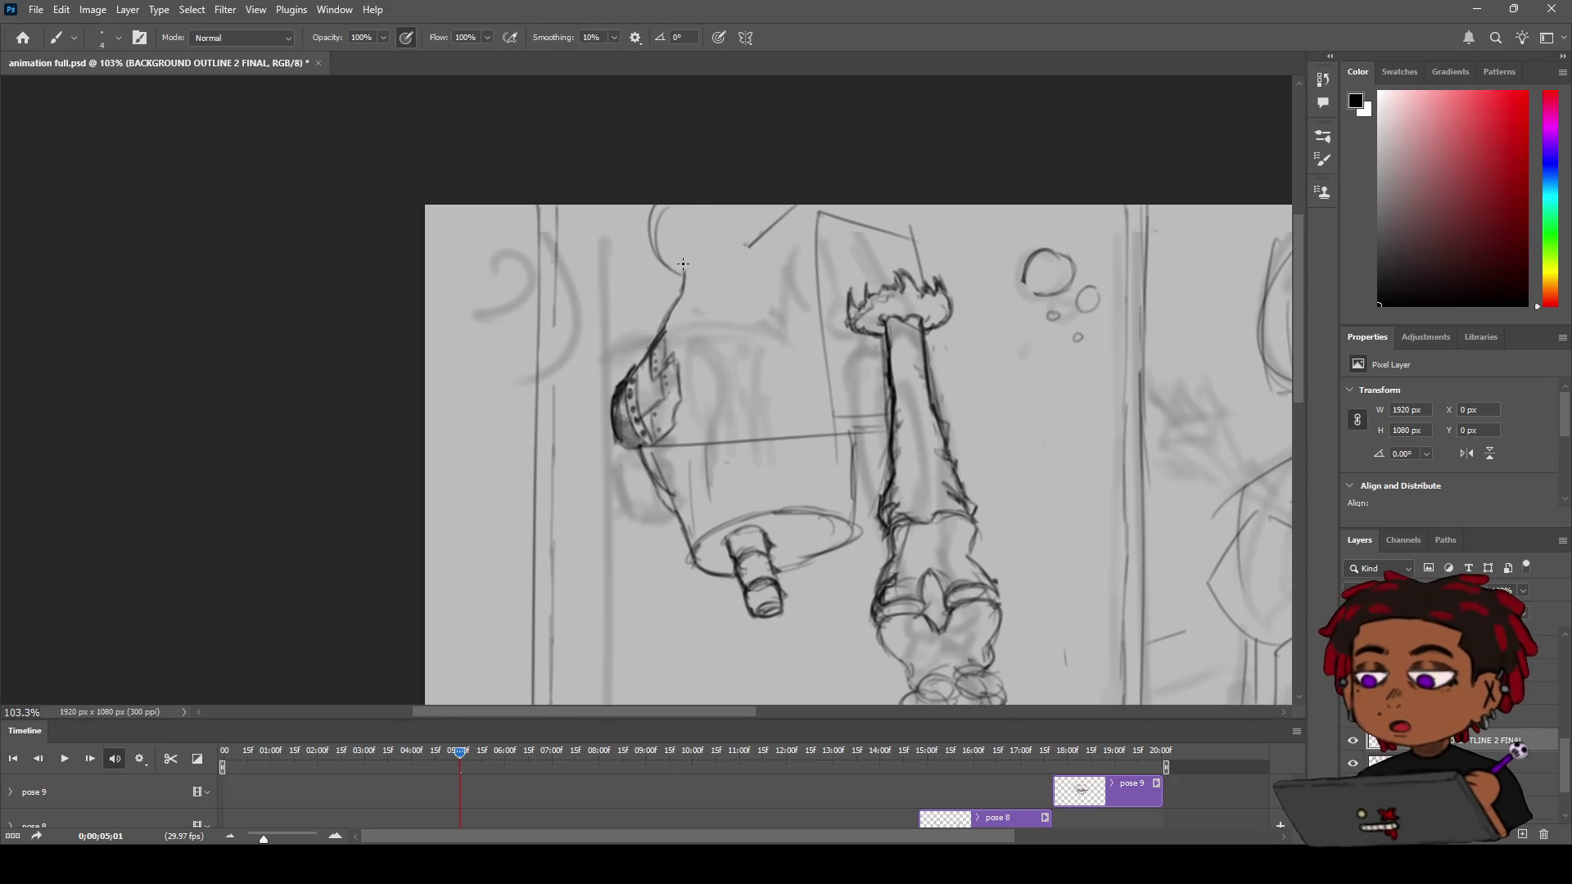
key(e)
drag(659, 252, 671, 273)
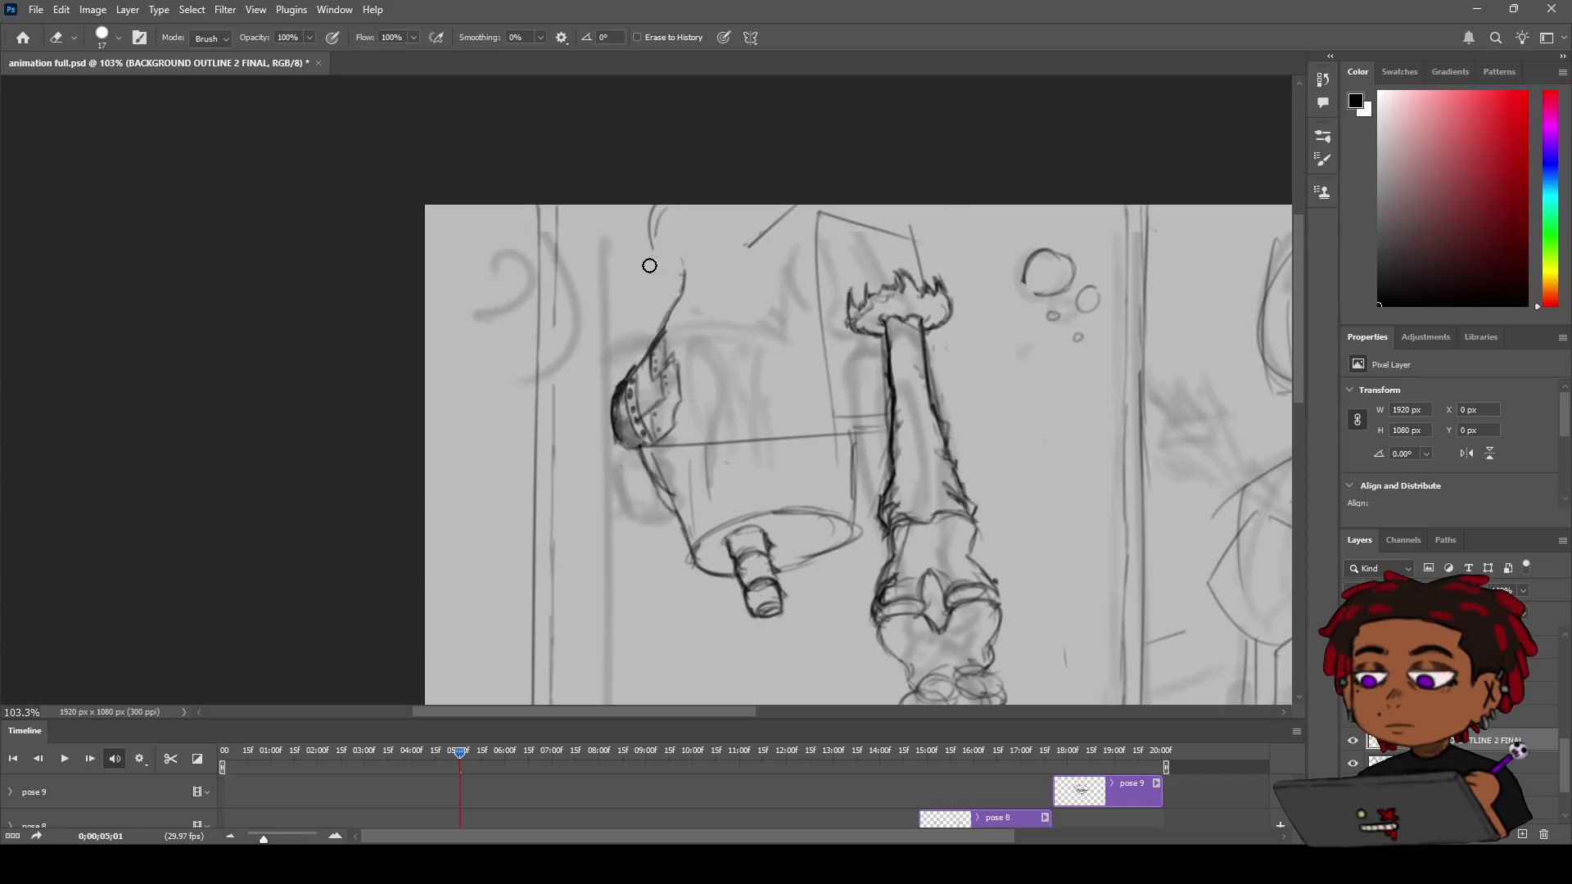
drag(666, 212, 652, 207)
Trim the top of the shoulder line so it no longer reaches the canvas edge
key(z)
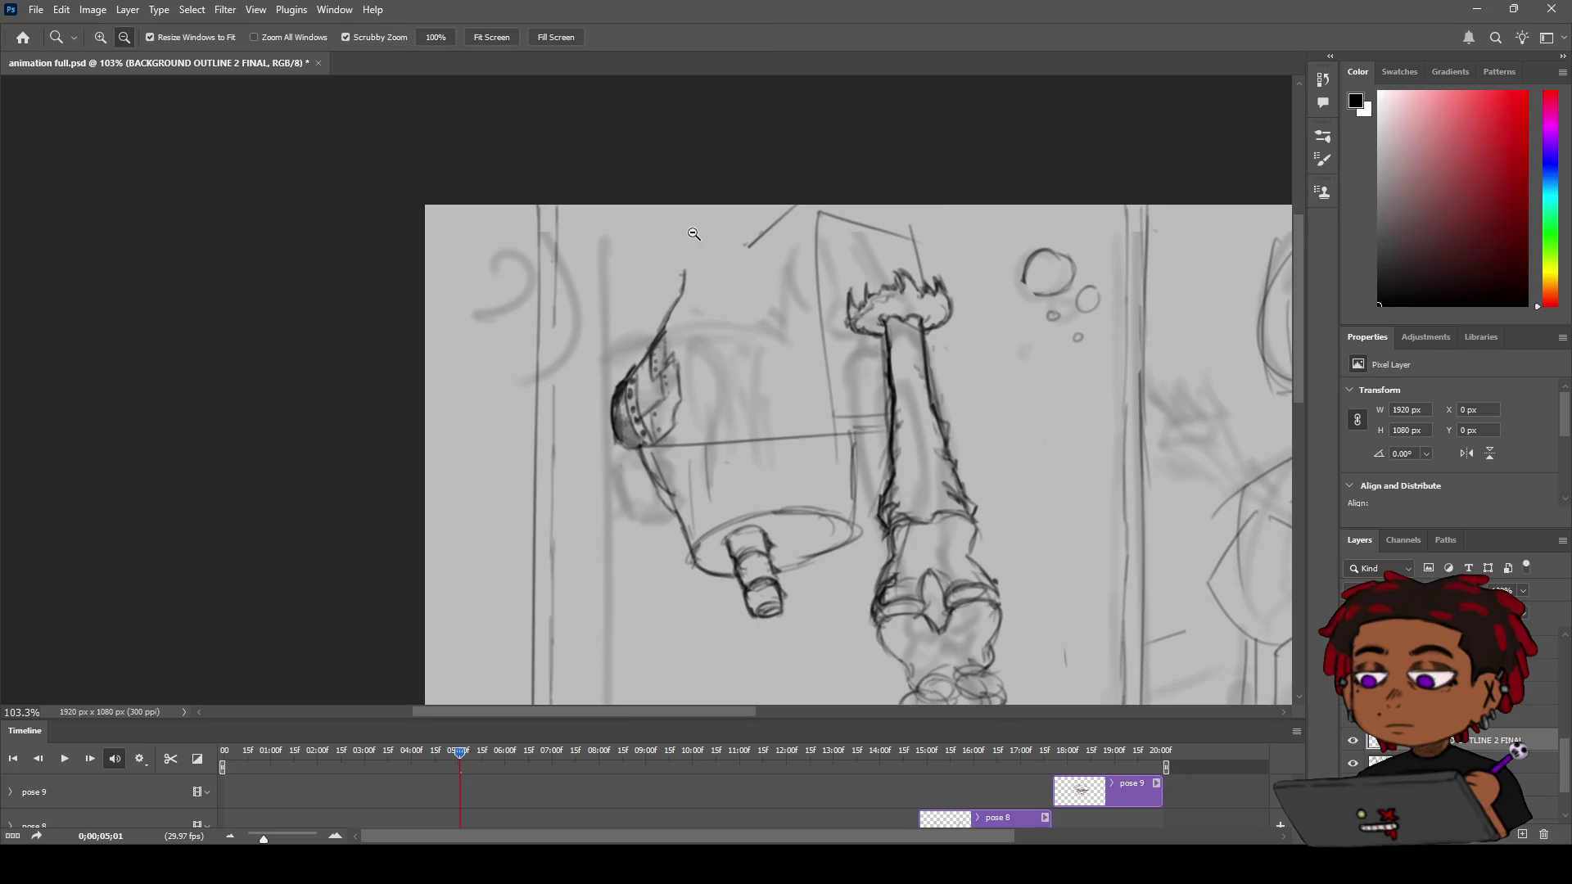
drag(758, 319, 730, 225)
key(b)
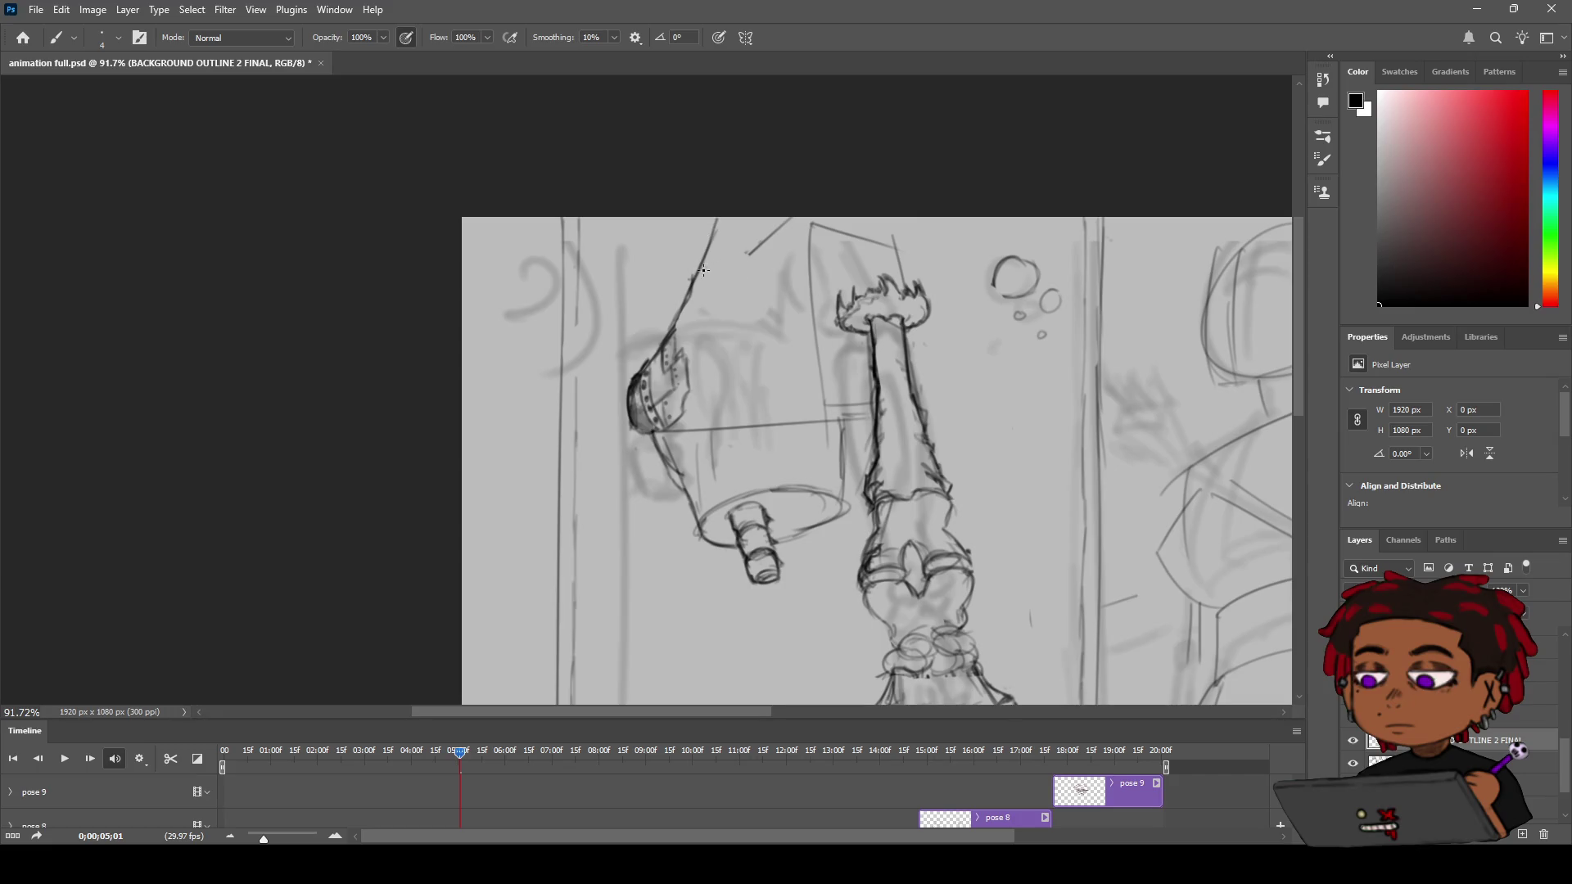
key(e)
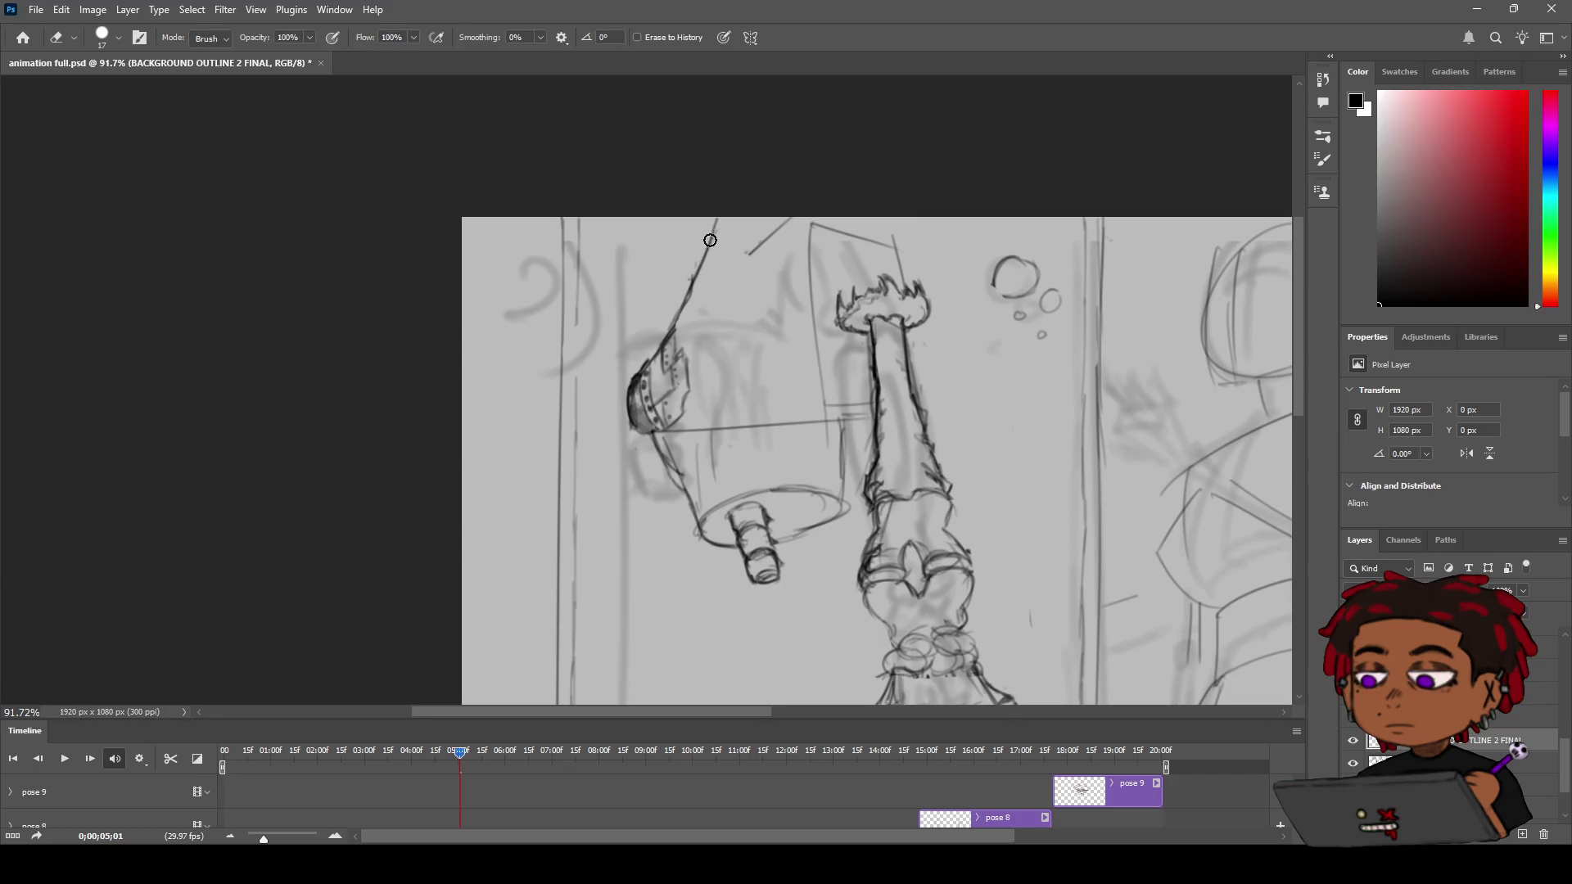
key(z)
mouse_move(761, 229)
mouse_down()
mouse_move(660, 256)
mouse_move(782, 228)
mouse_up()
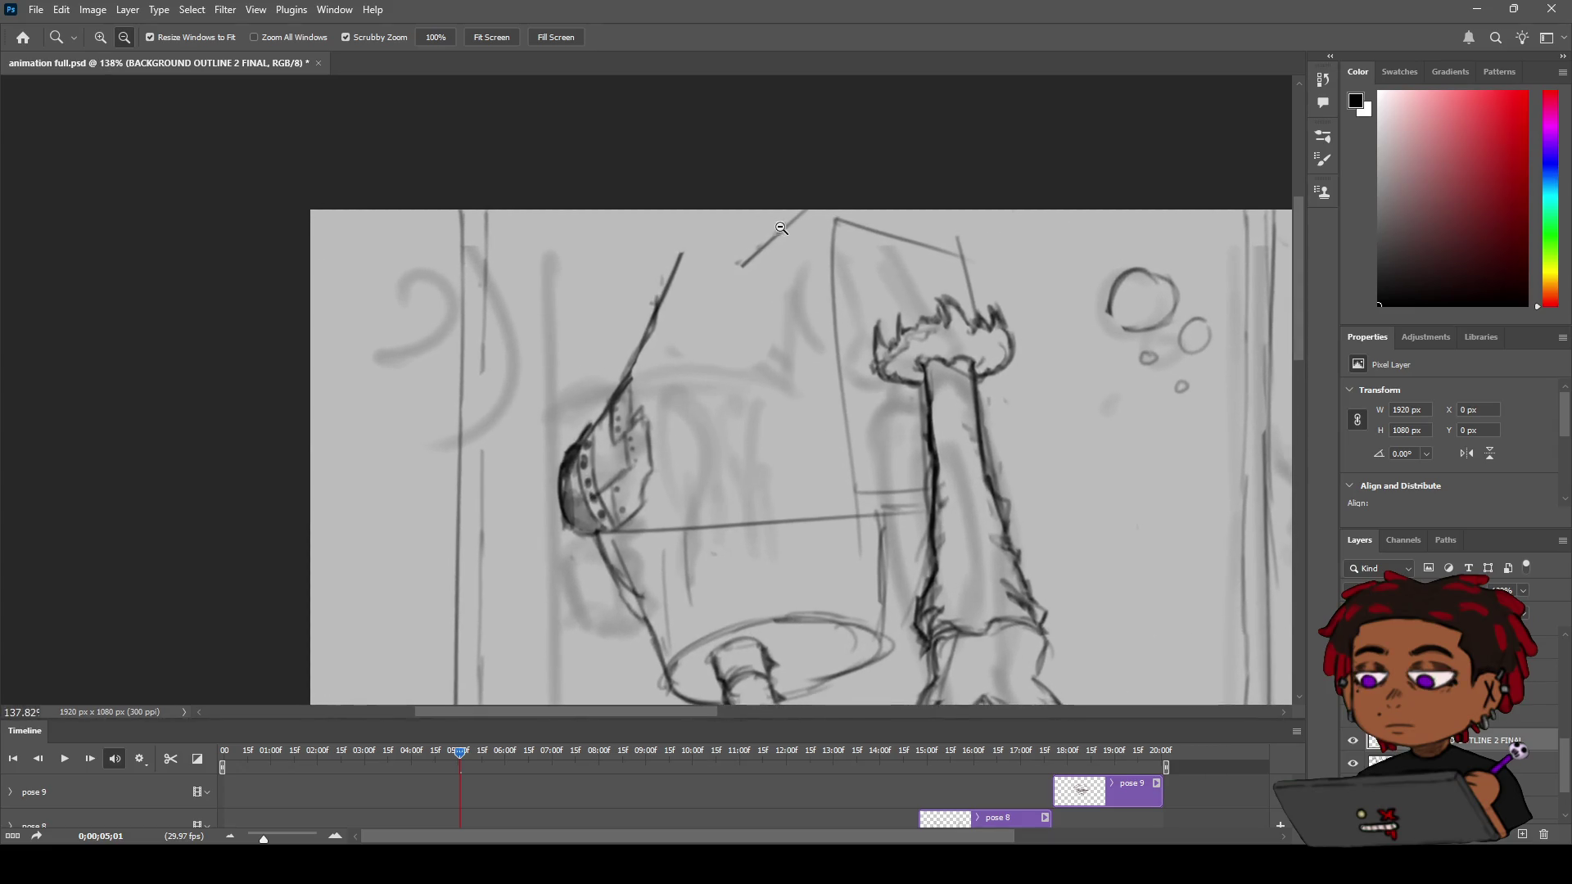
key(e)
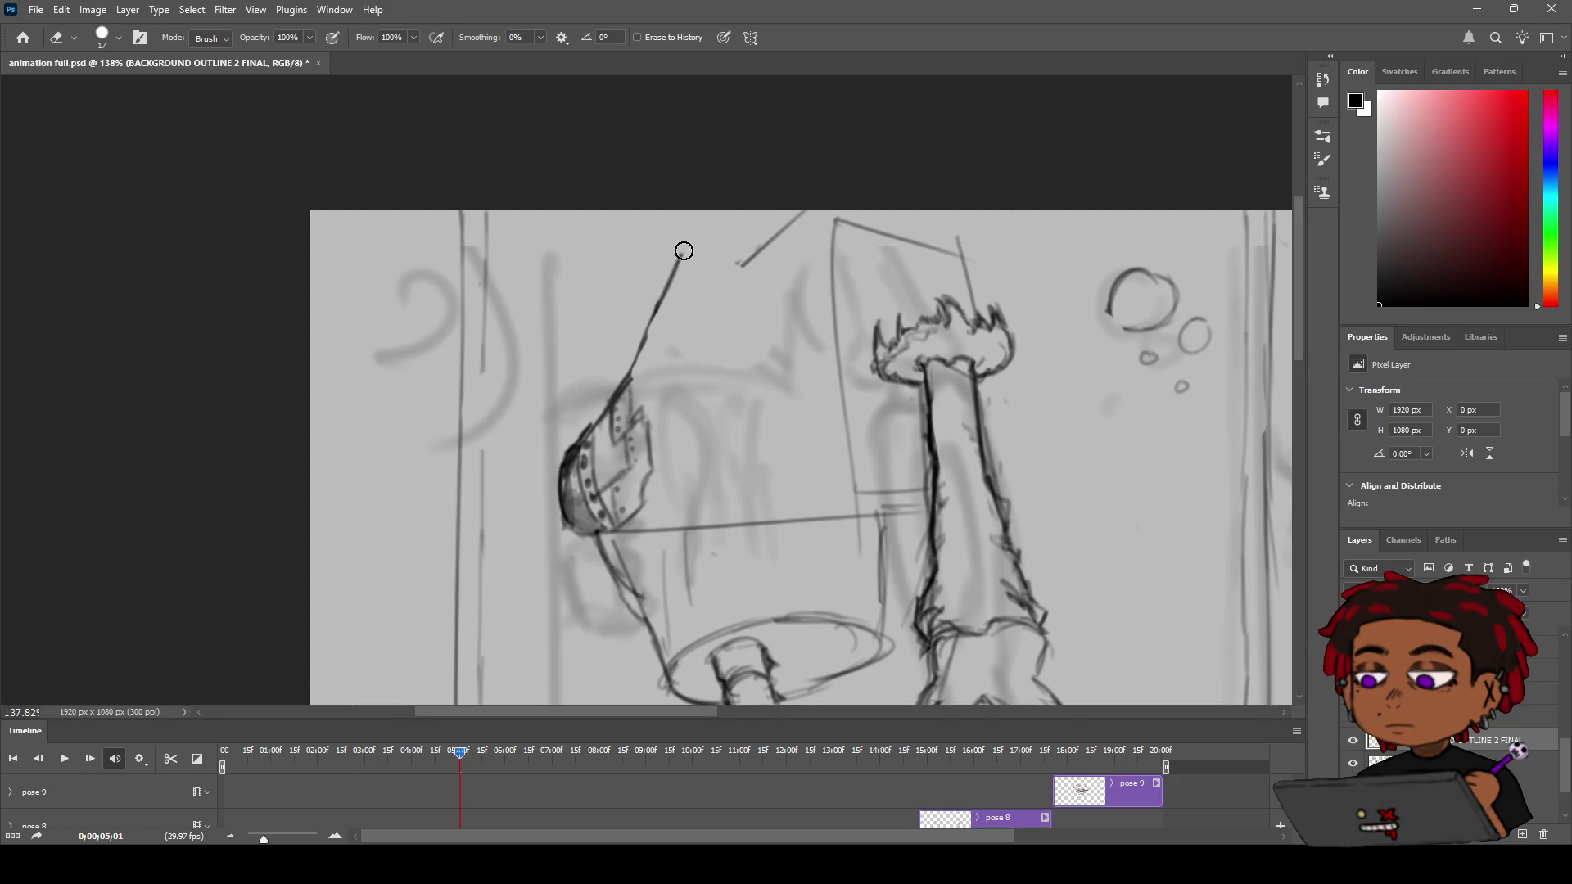
key(z)
scroll(686, 309, down, 5)
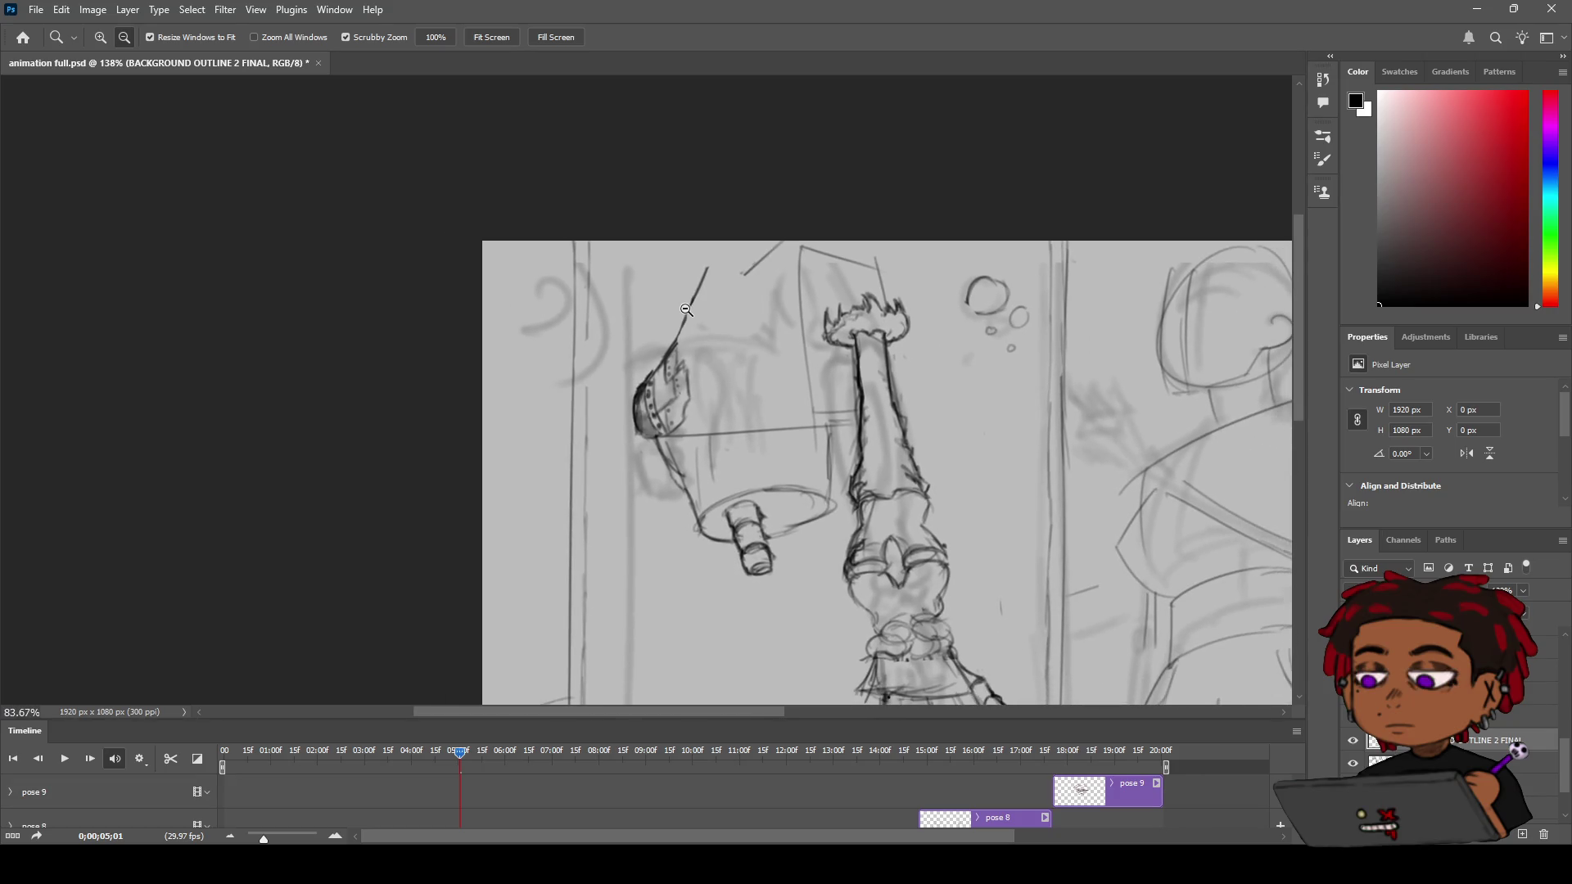
scroll(686, 309, up, 3)
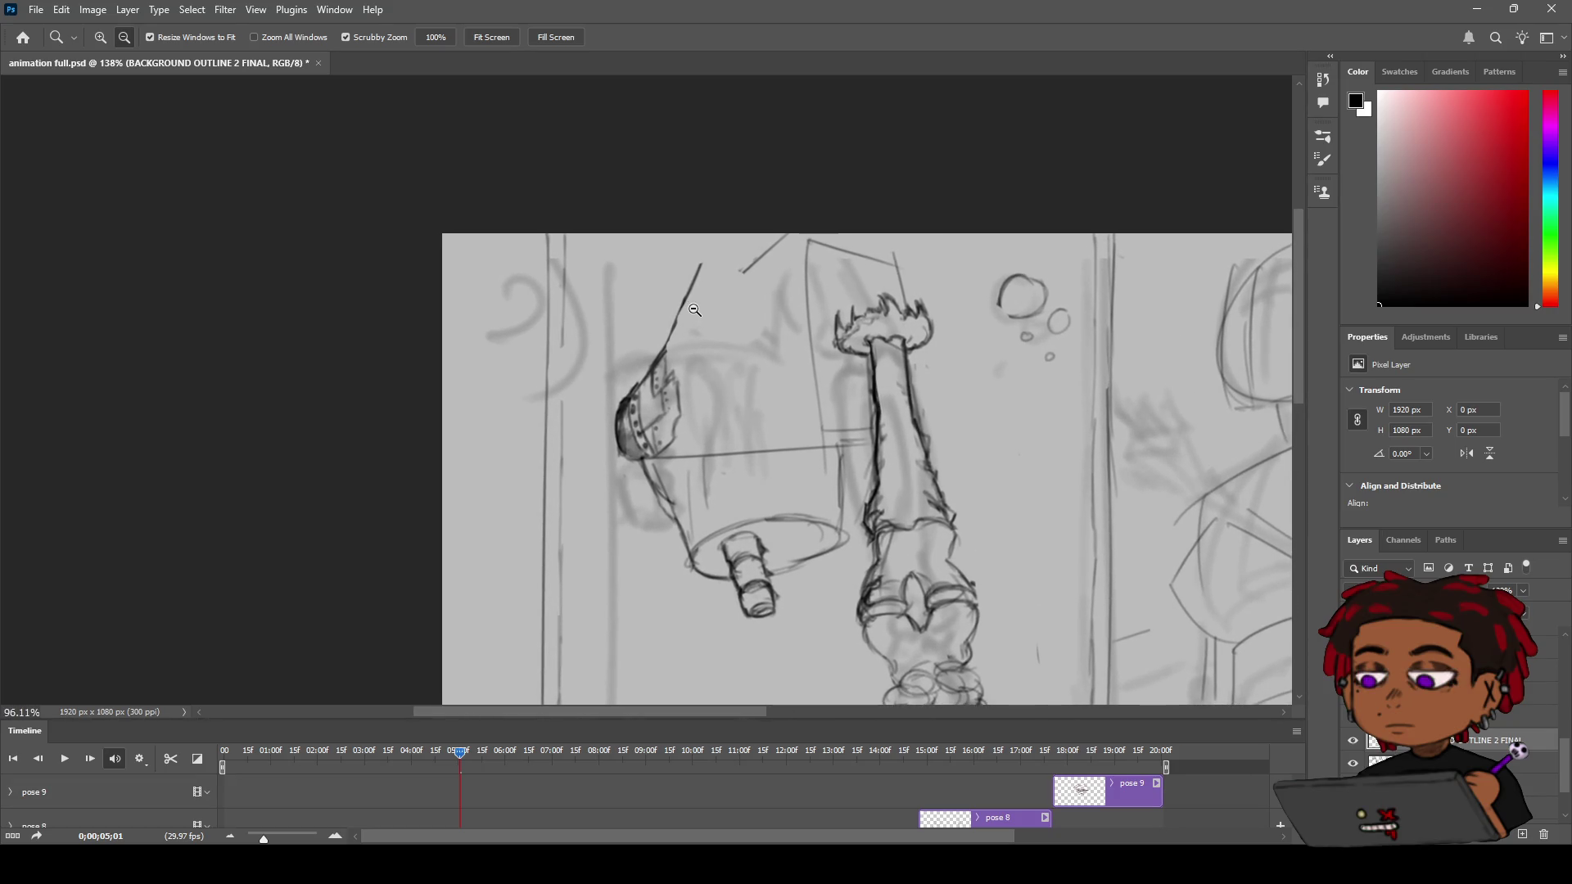
scroll(694, 309, up, 2)
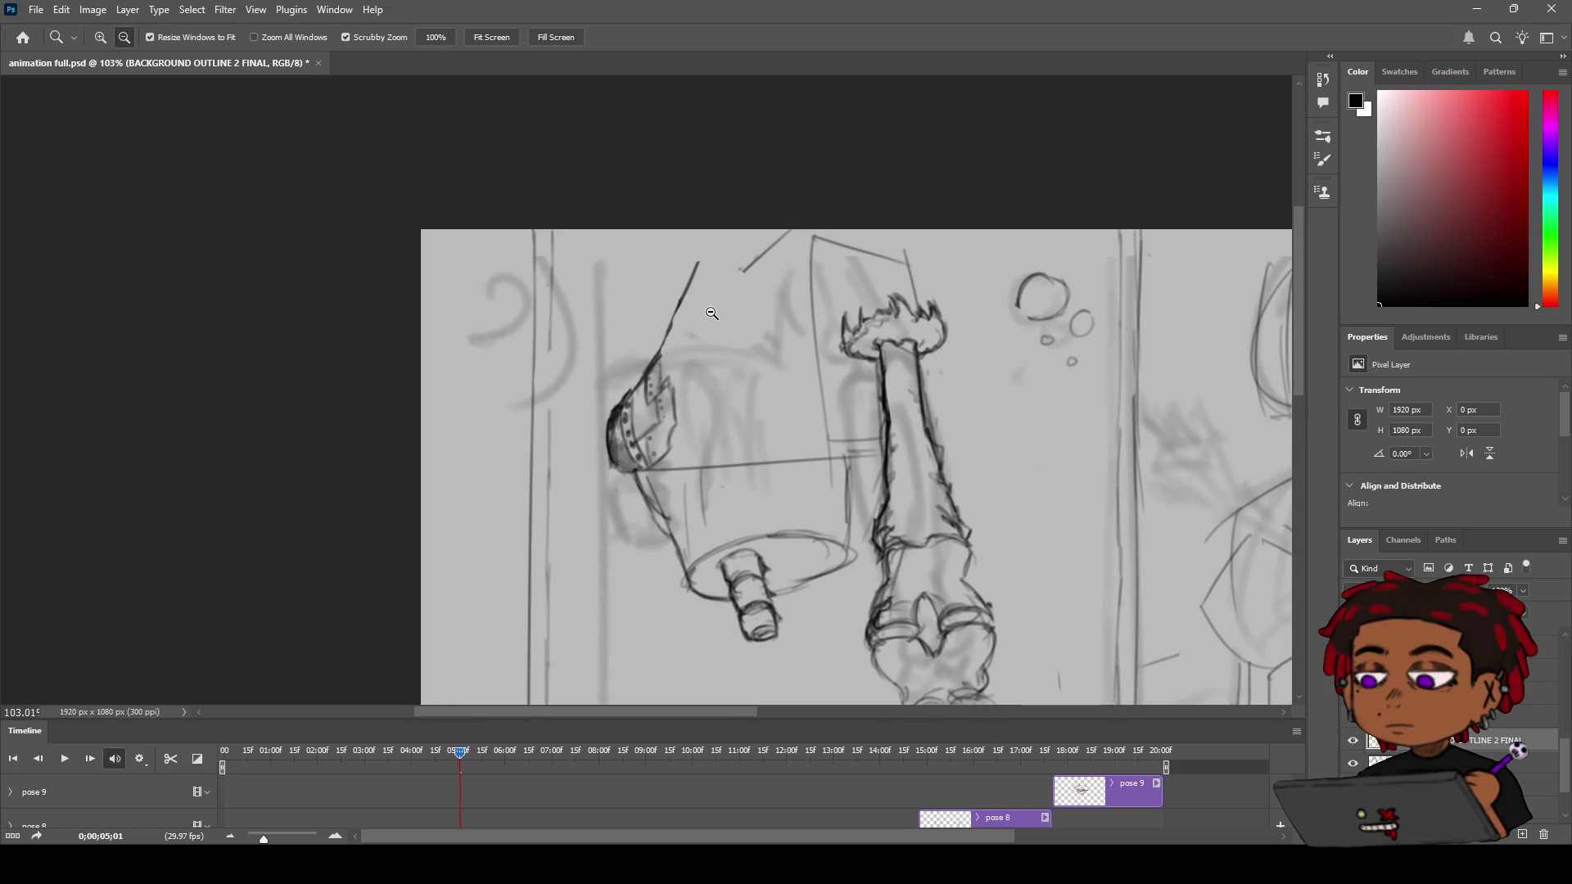
key(b)
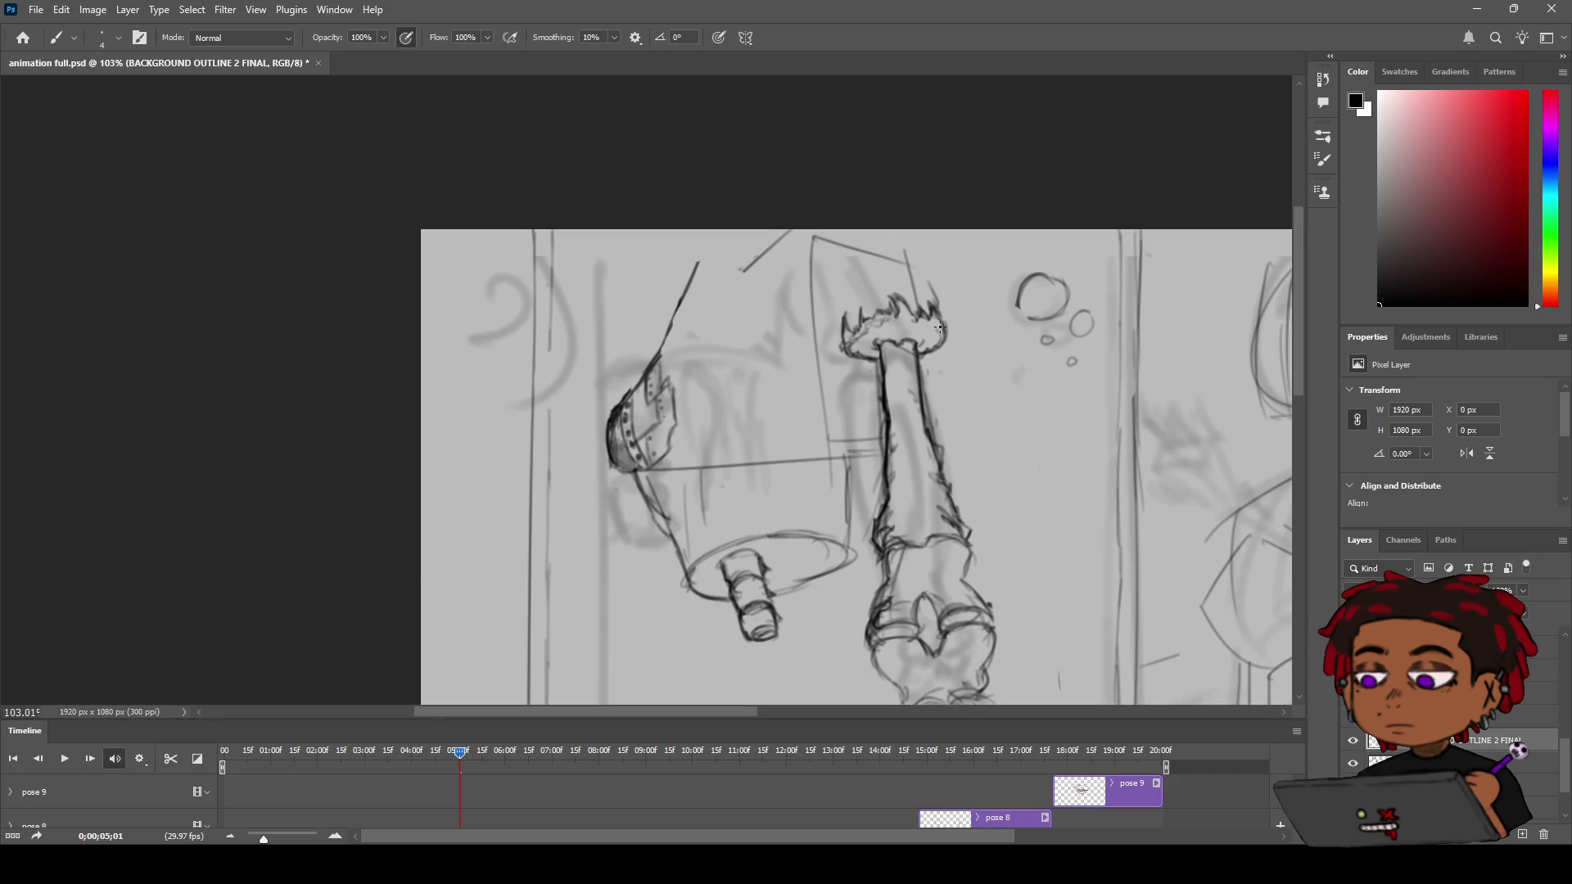
Draw a new angular stroke at the flame burst's upper right
drag(908, 255, 926, 265)
key(z)
mouse_move(928, 272)
mouse_down()
mouse_move(928, 290)
mouse_move(835, 355)
mouse_up()
key(b)
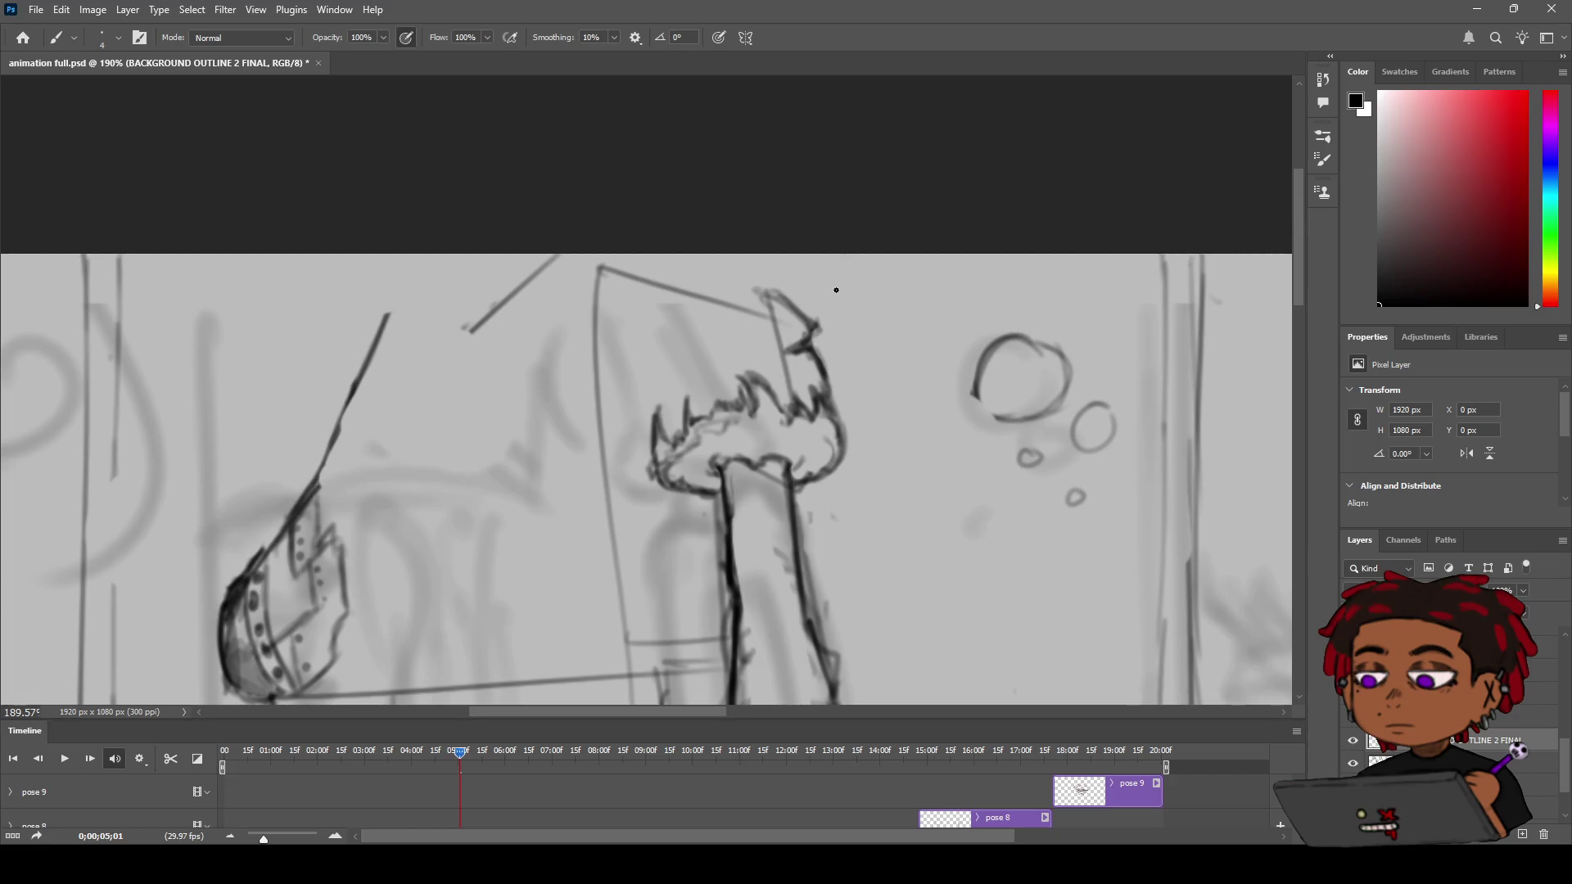
key(z)
mouse_move(831, 292)
mouse_down()
mouse_move(847, 293)
mouse_move(811, 294)
mouse_up()
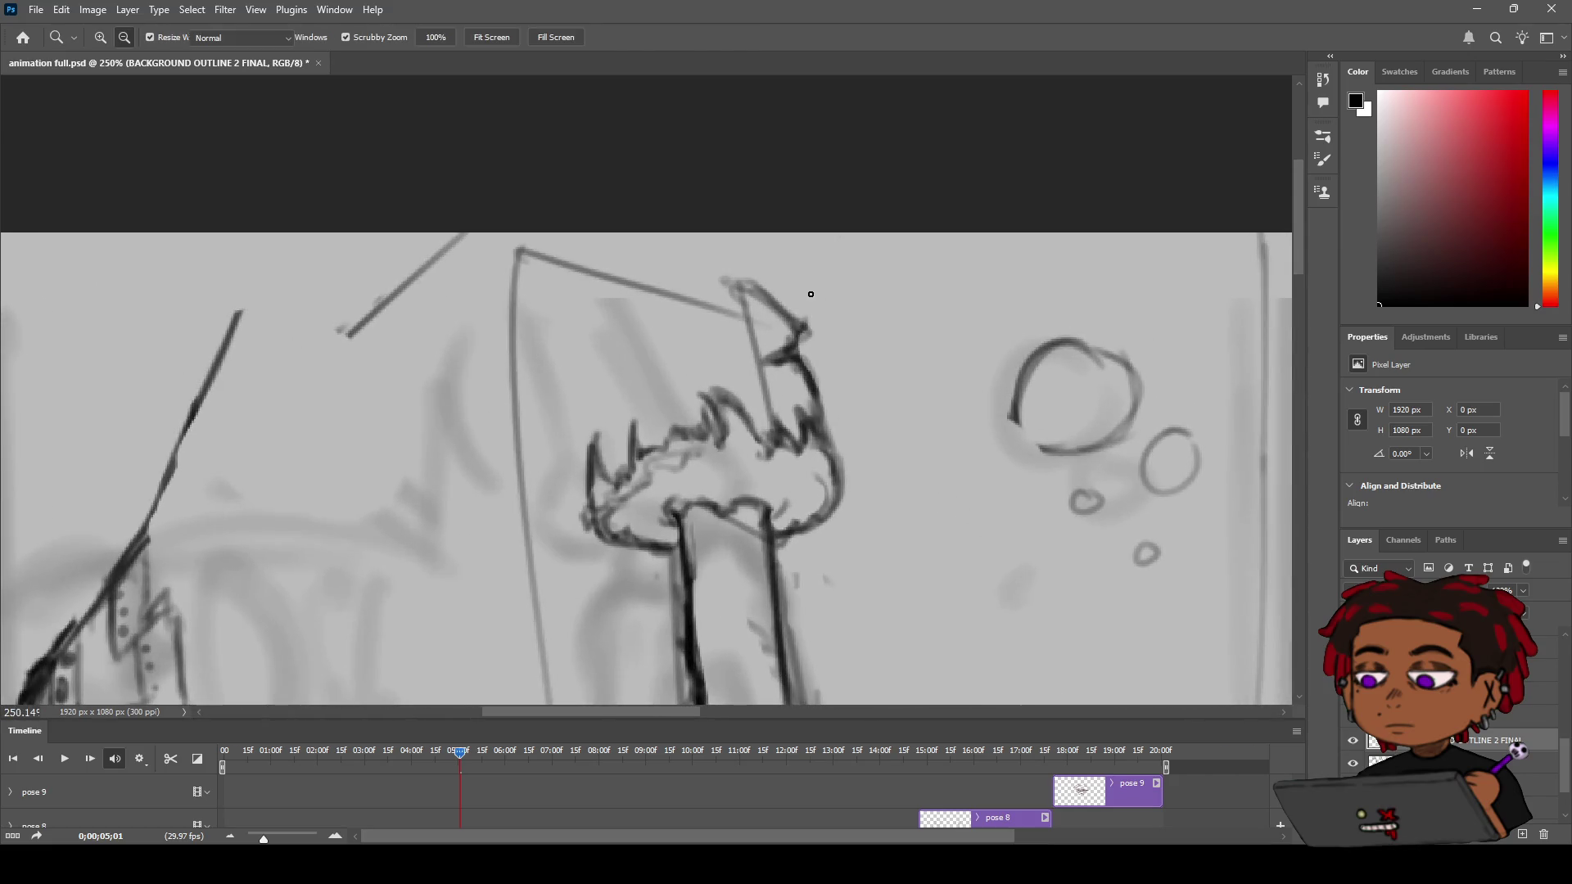
key(b)
Rework the burst's tall top-right spike into a smaller pointed tip, erasing stray bits
key(z)
mouse_move(805, 359)
mouse_down()
mouse_move(654, 401)
mouse_move(670, 386)
mouse_up()
key(b)
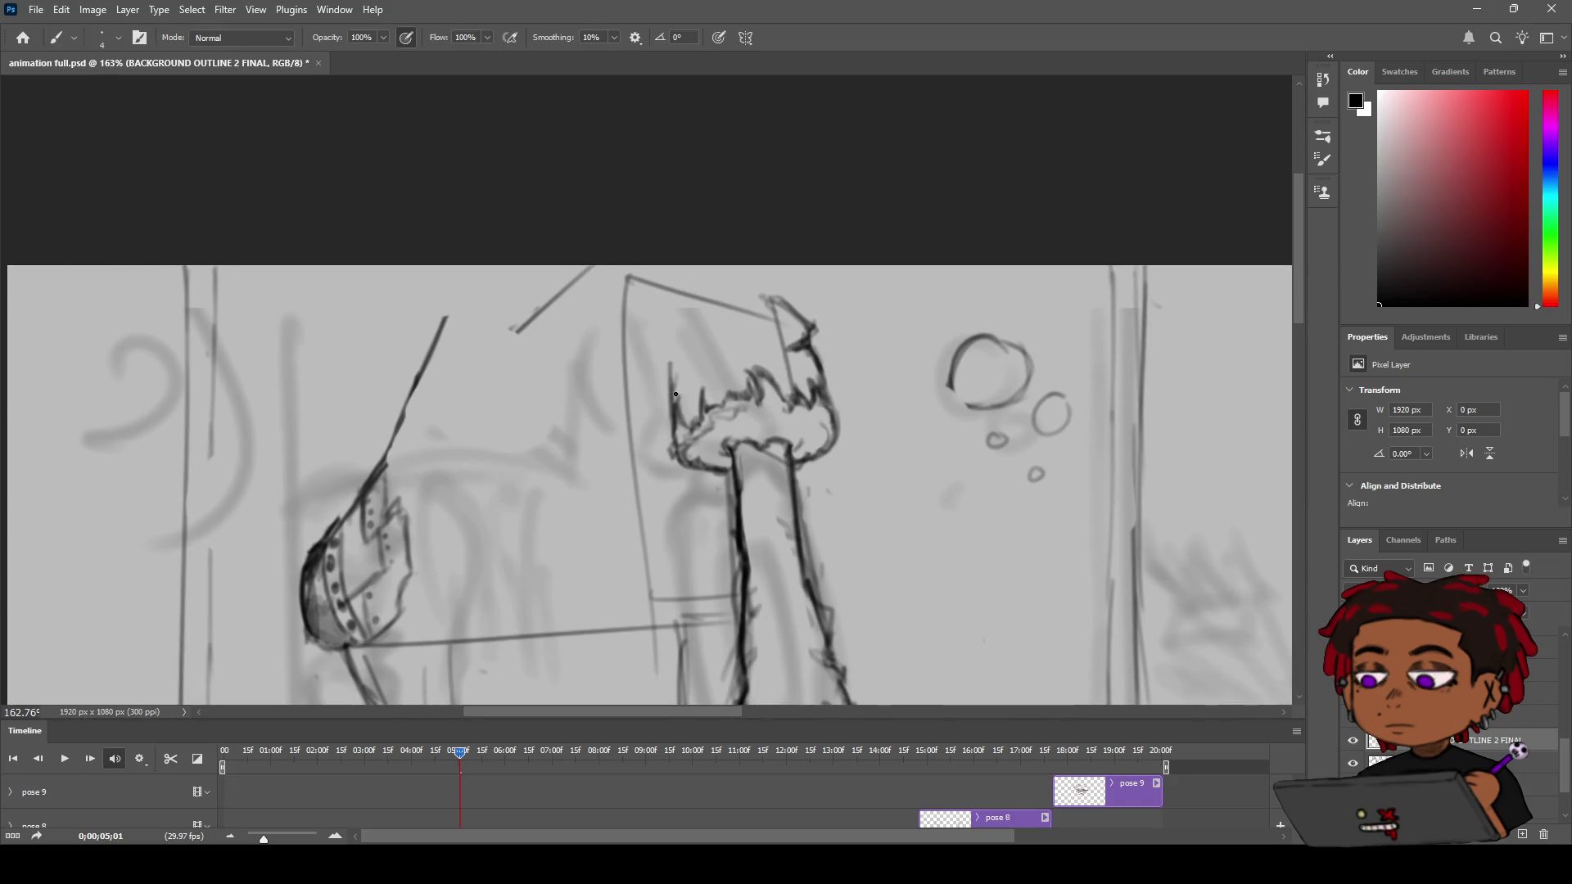
key(z)
mouse_move(746, 337)
mouse_down()
mouse_move(660, 362)
mouse_move(870, 463)
mouse_move(780, 399)
mouse_up()
key(b)
key(z)
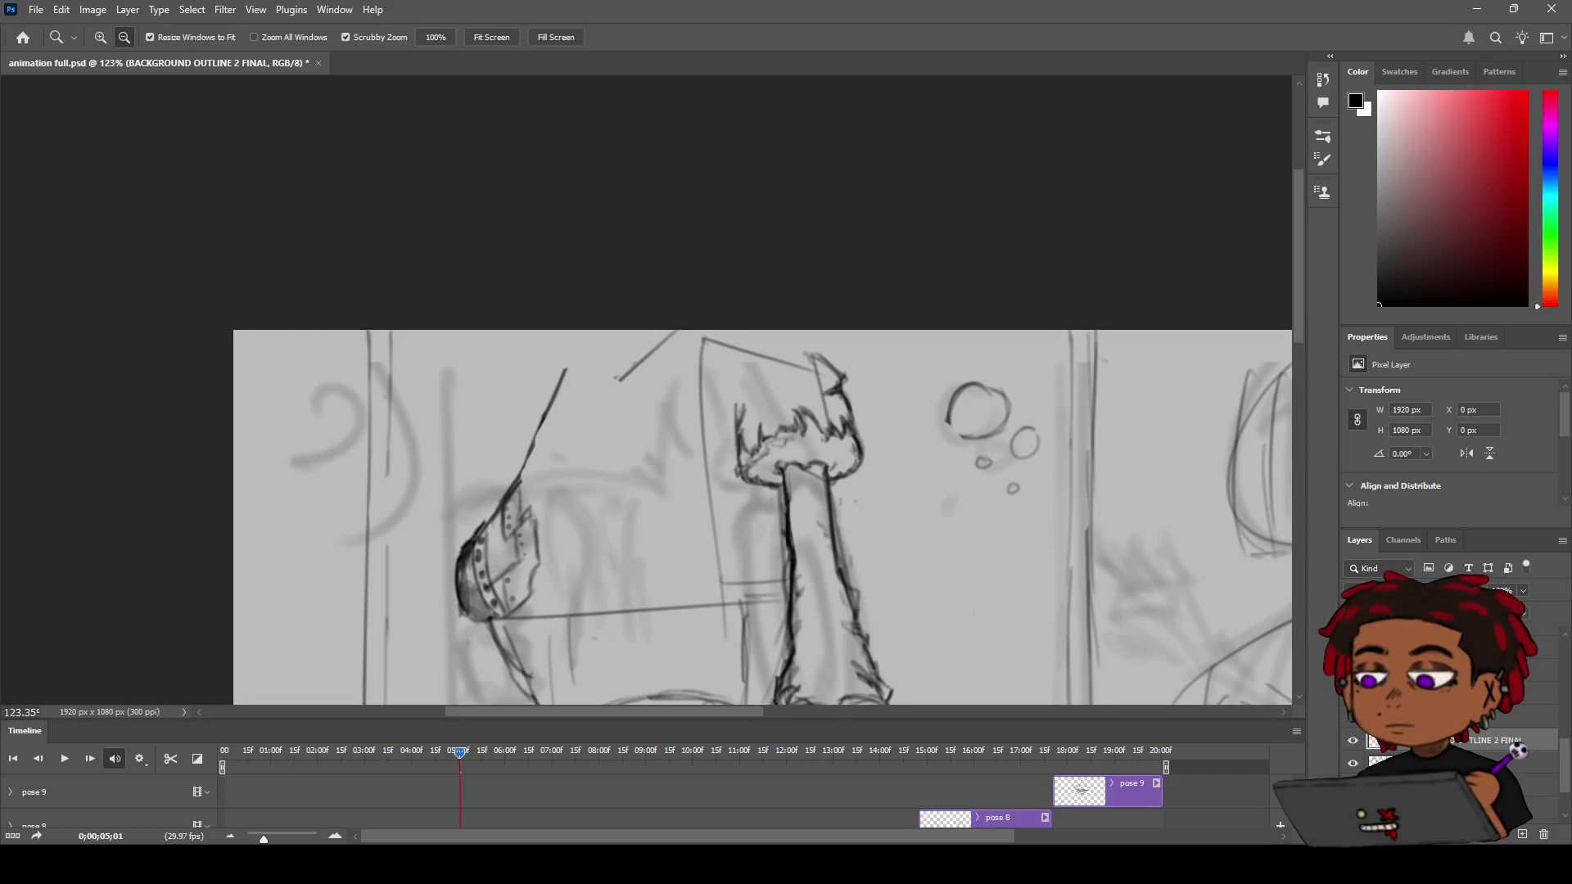
drag(814, 373, 850, 361)
key(e)
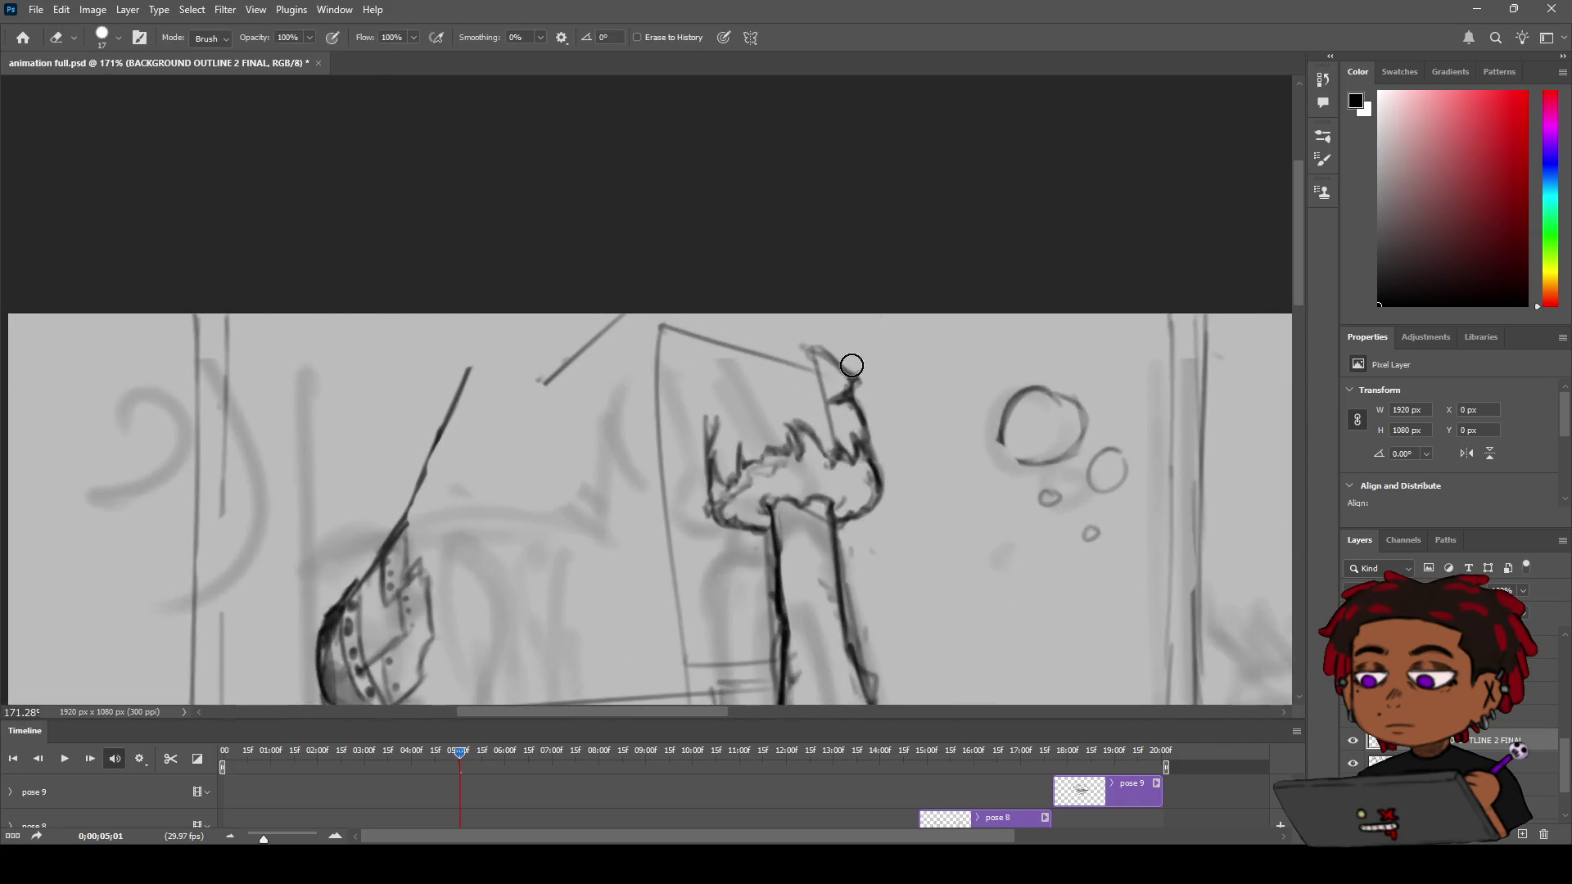
key(b)
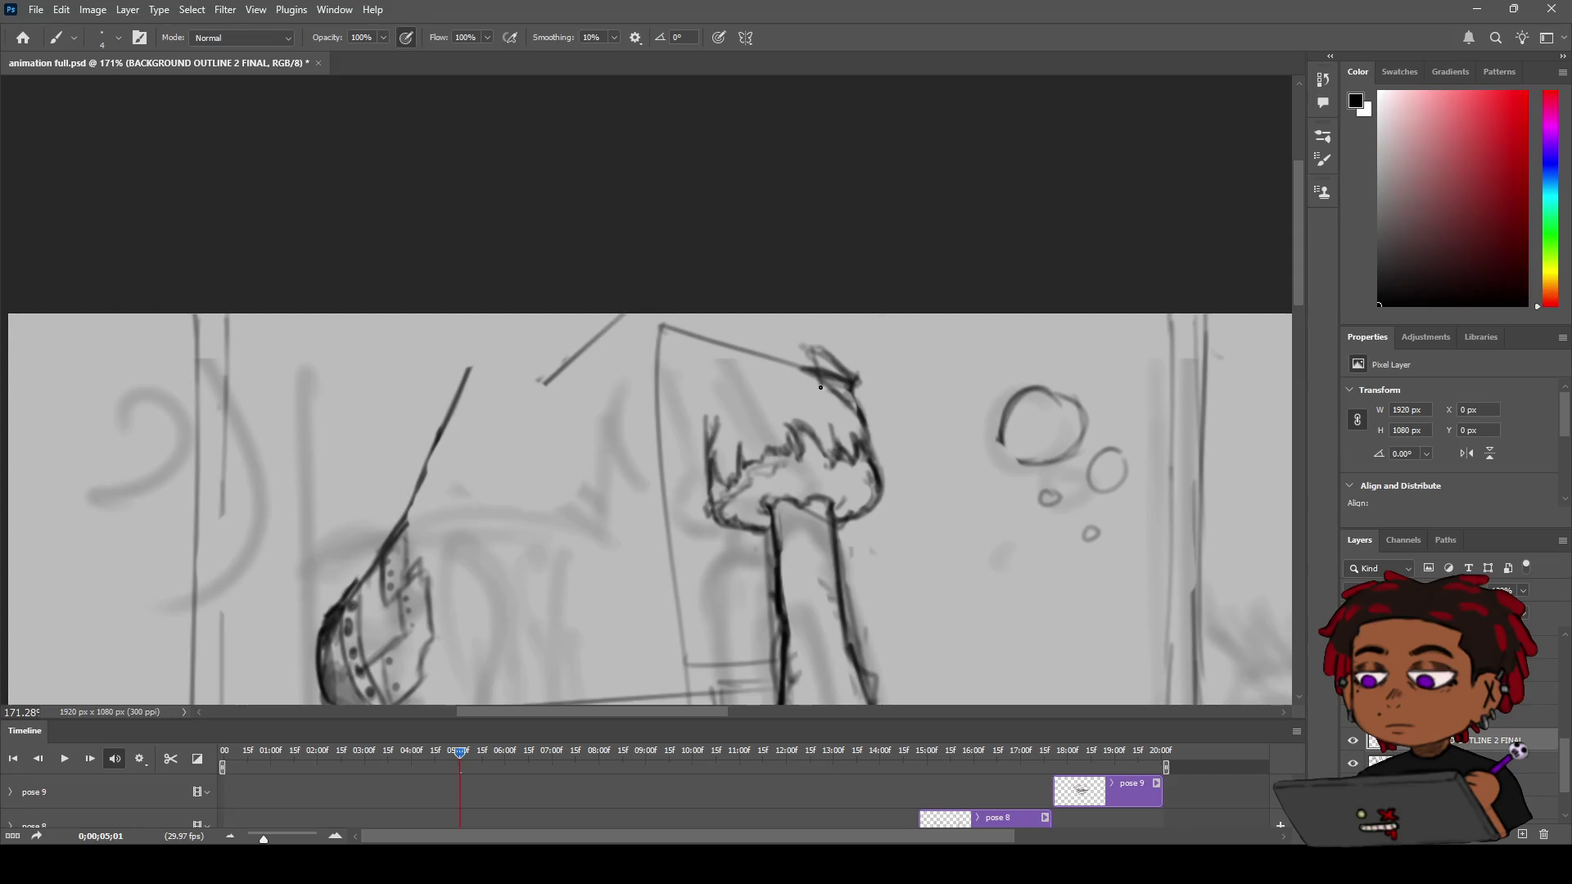
Erase the scribbles above the flame burst
key(e)
scroll(811, 387, down, 3)
mouse_move(837, 397)
mouse_down()
mouse_move(828, 357)
mouse_move(852, 385)
mouse_up()
key(b)
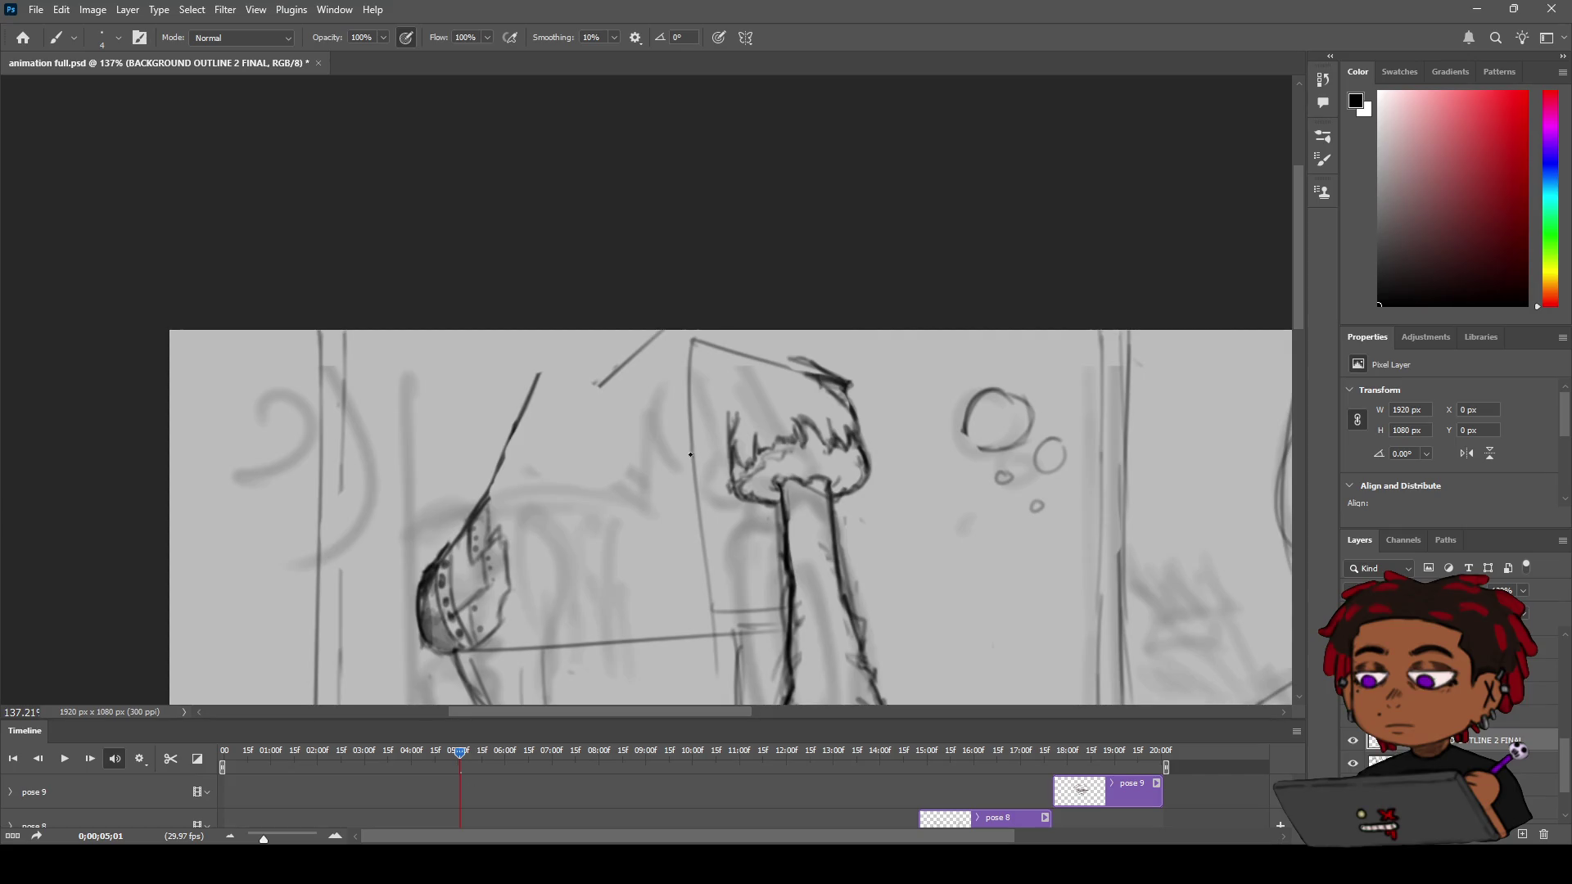
key(z)
mouse_move(789, 381)
mouse_down()
mouse_move(721, 416)
mouse_move(785, 390)
mouse_up()
Draw one smooth curved top edge arcing over the burst, redrawing after two undos
key(e)
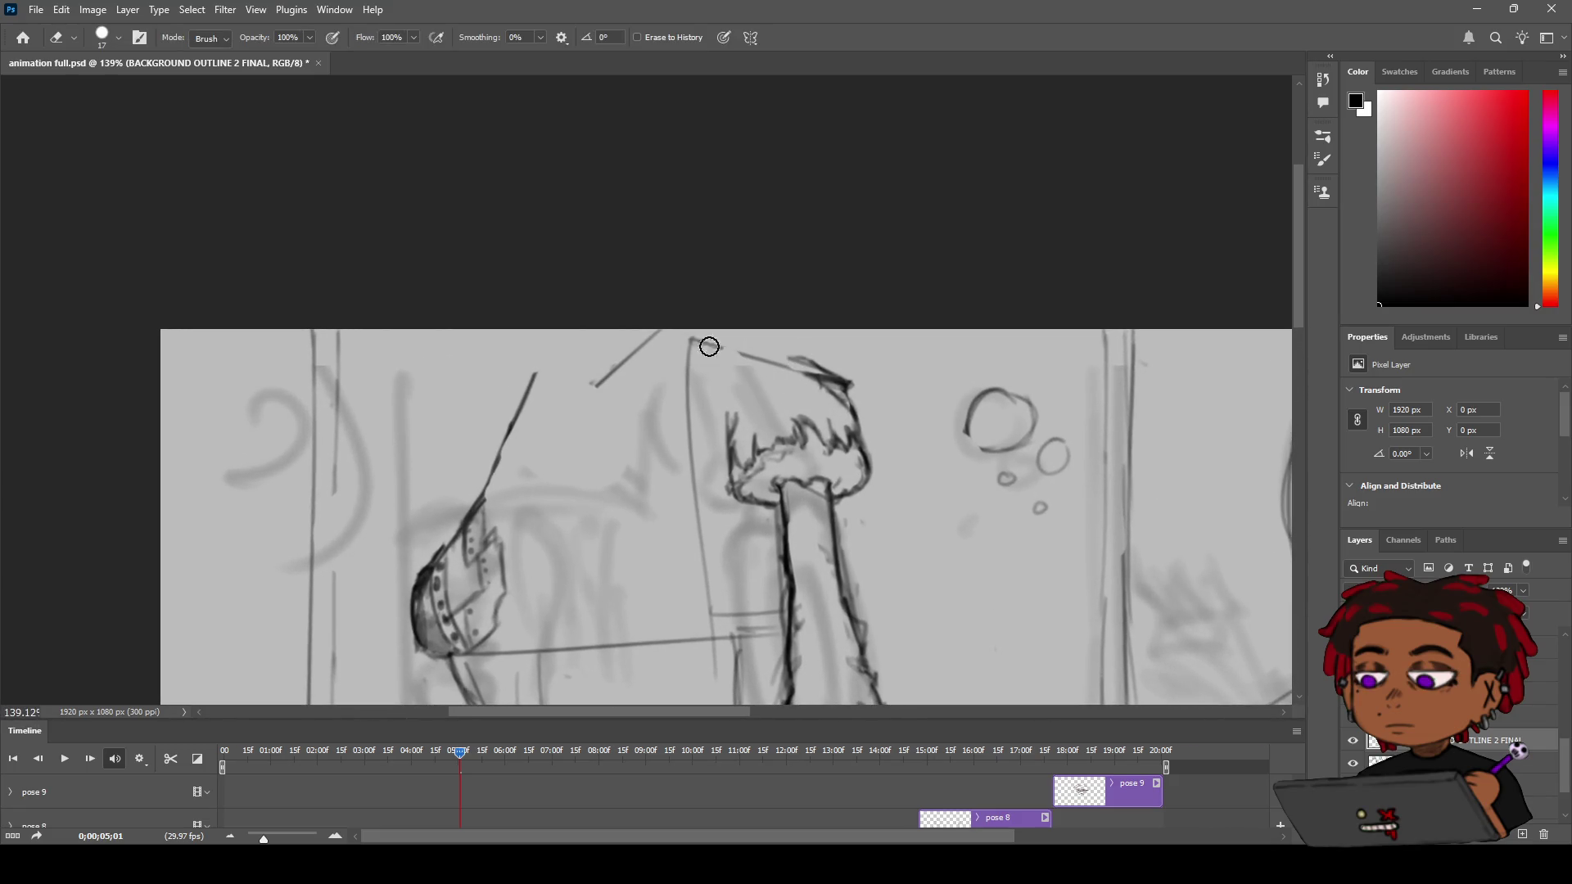
key(b)
drag(770, 331, 849, 384)
mouse_move(714, 331)
mouse_down()
mouse_move(792, 359)
mouse_move(747, 338)
mouse_move(593, 385)
mouse_up()
key(ctrl+z)
drag(707, 335, 632, 360)
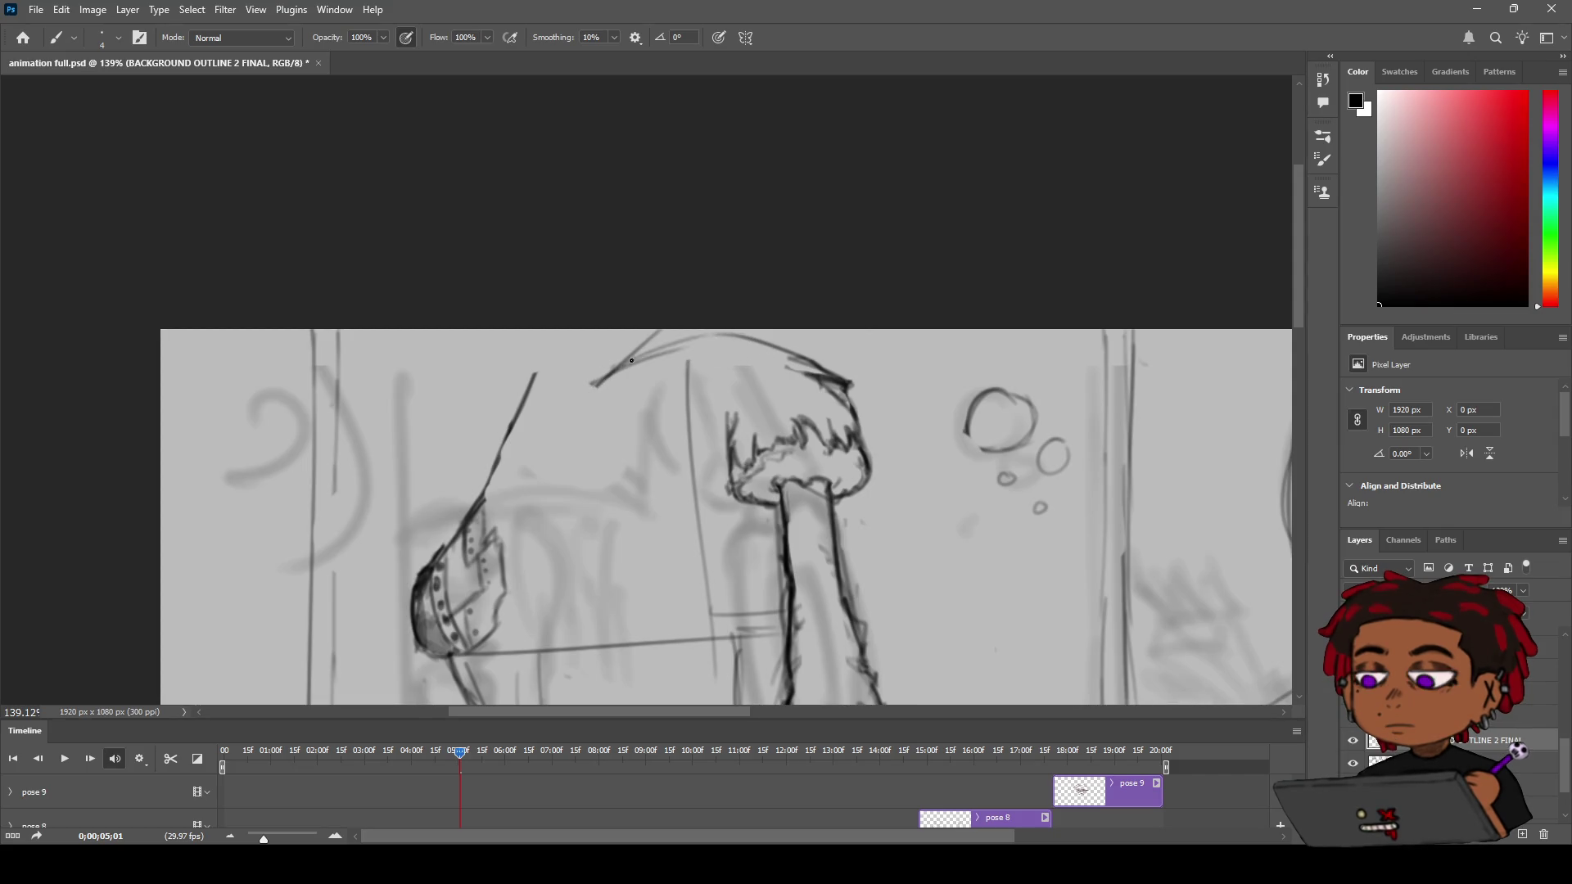
key(ctrl+z)
key(ctrl+z)
drag(711, 331, 601, 383)
key(z)
mouse_move(755, 391)
mouse_down()
mouse_move(704, 413)
mouse_move(757, 413)
mouse_up()
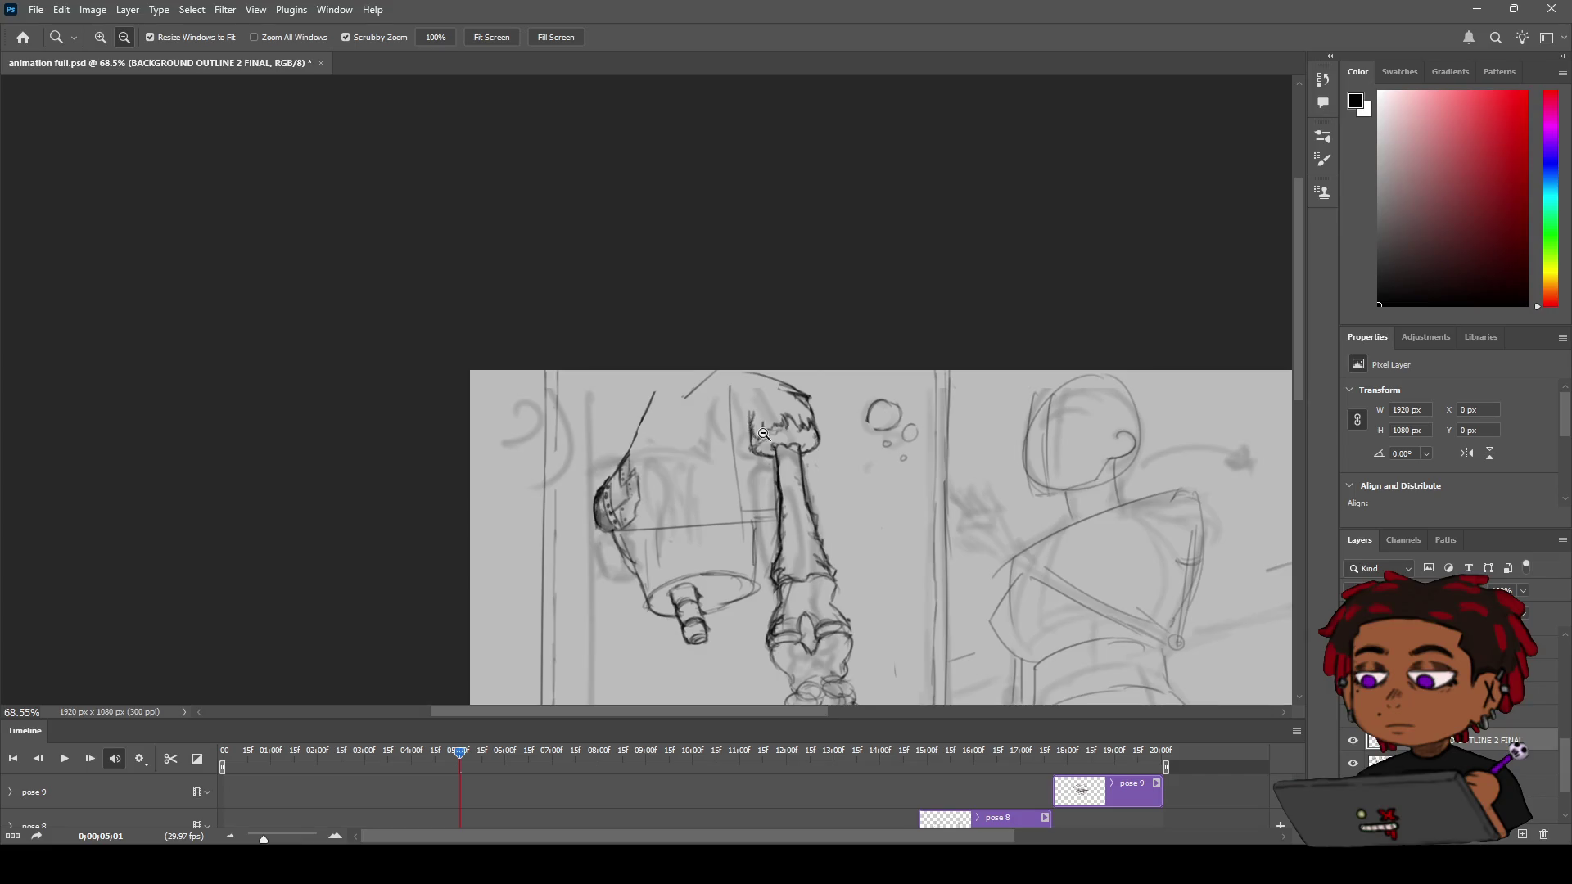
Erase stray marks at the top of the hanging arm under the spiky burst, redrawing its contour with the brush
drag(723, 431, 780, 411)
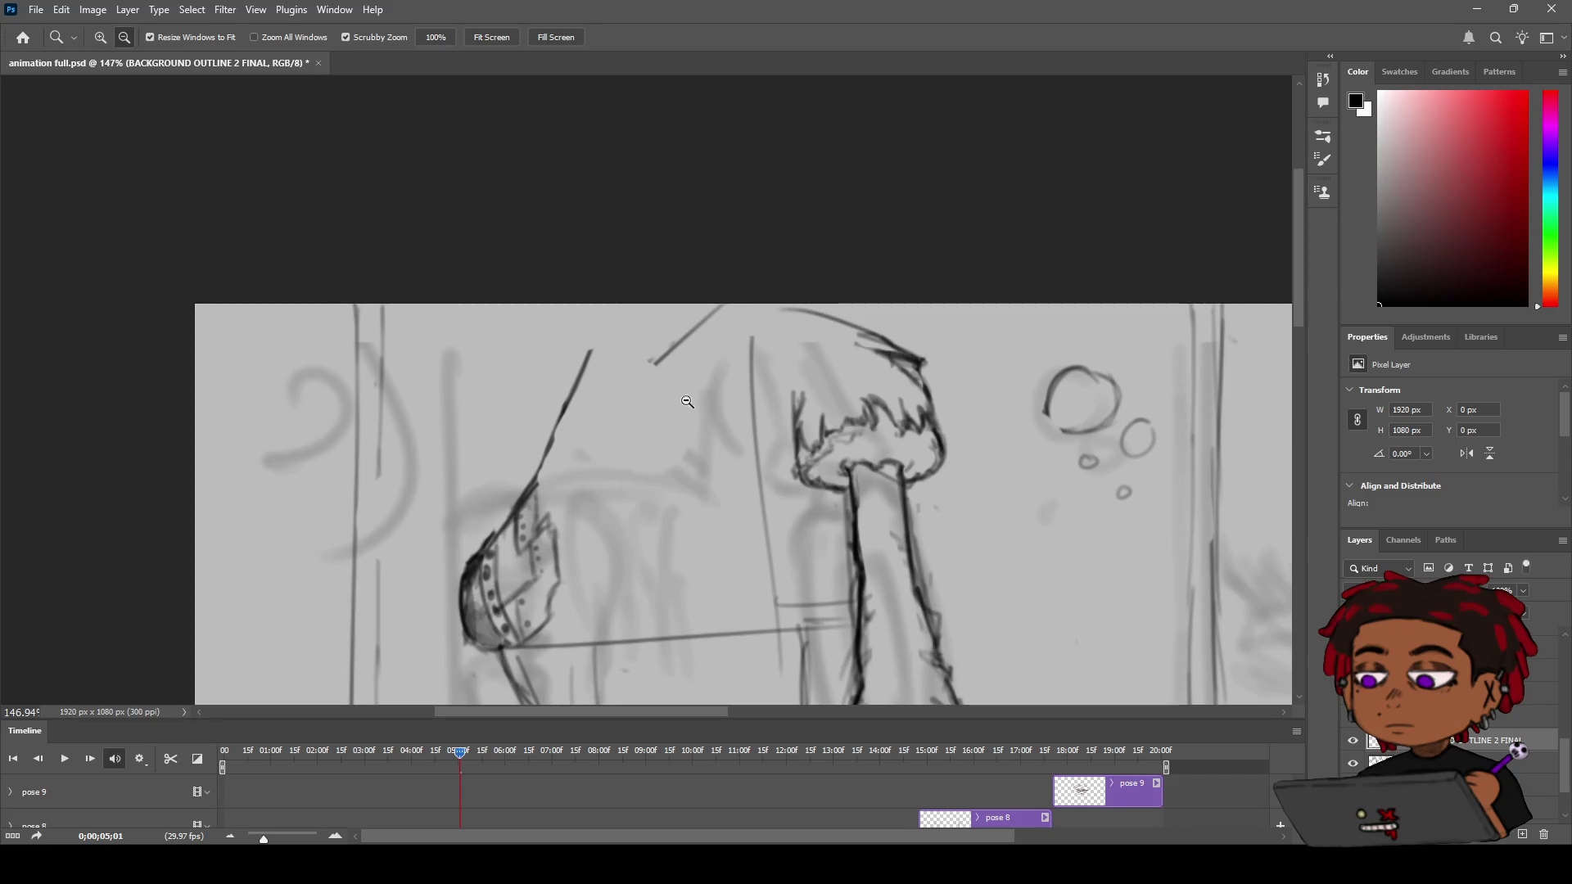
key(h)
drag(710, 463, 721, 364)
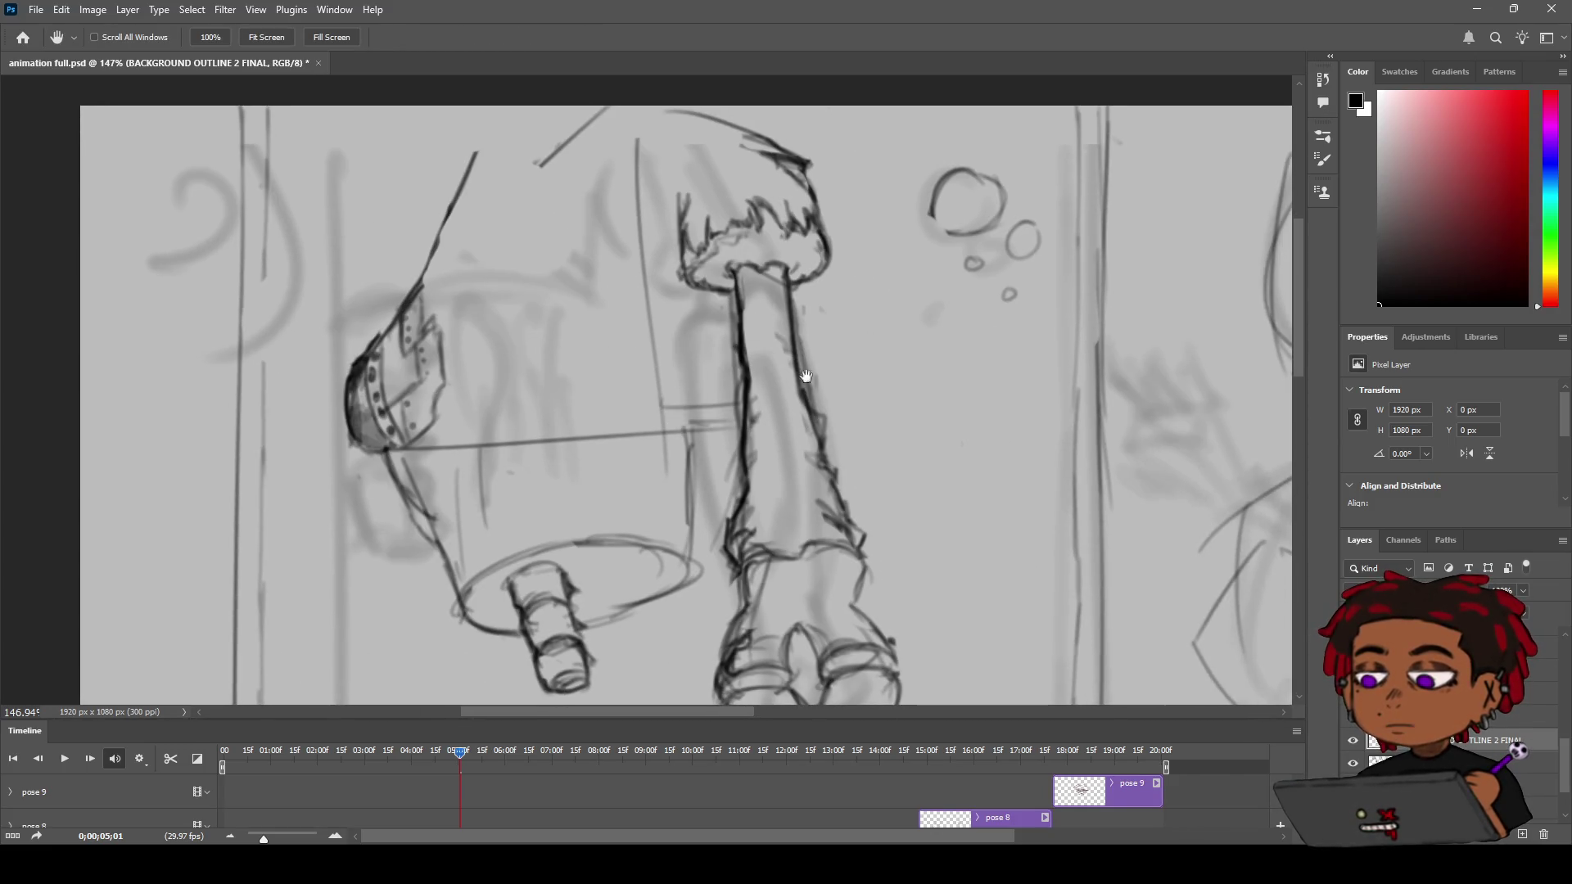
key(e)
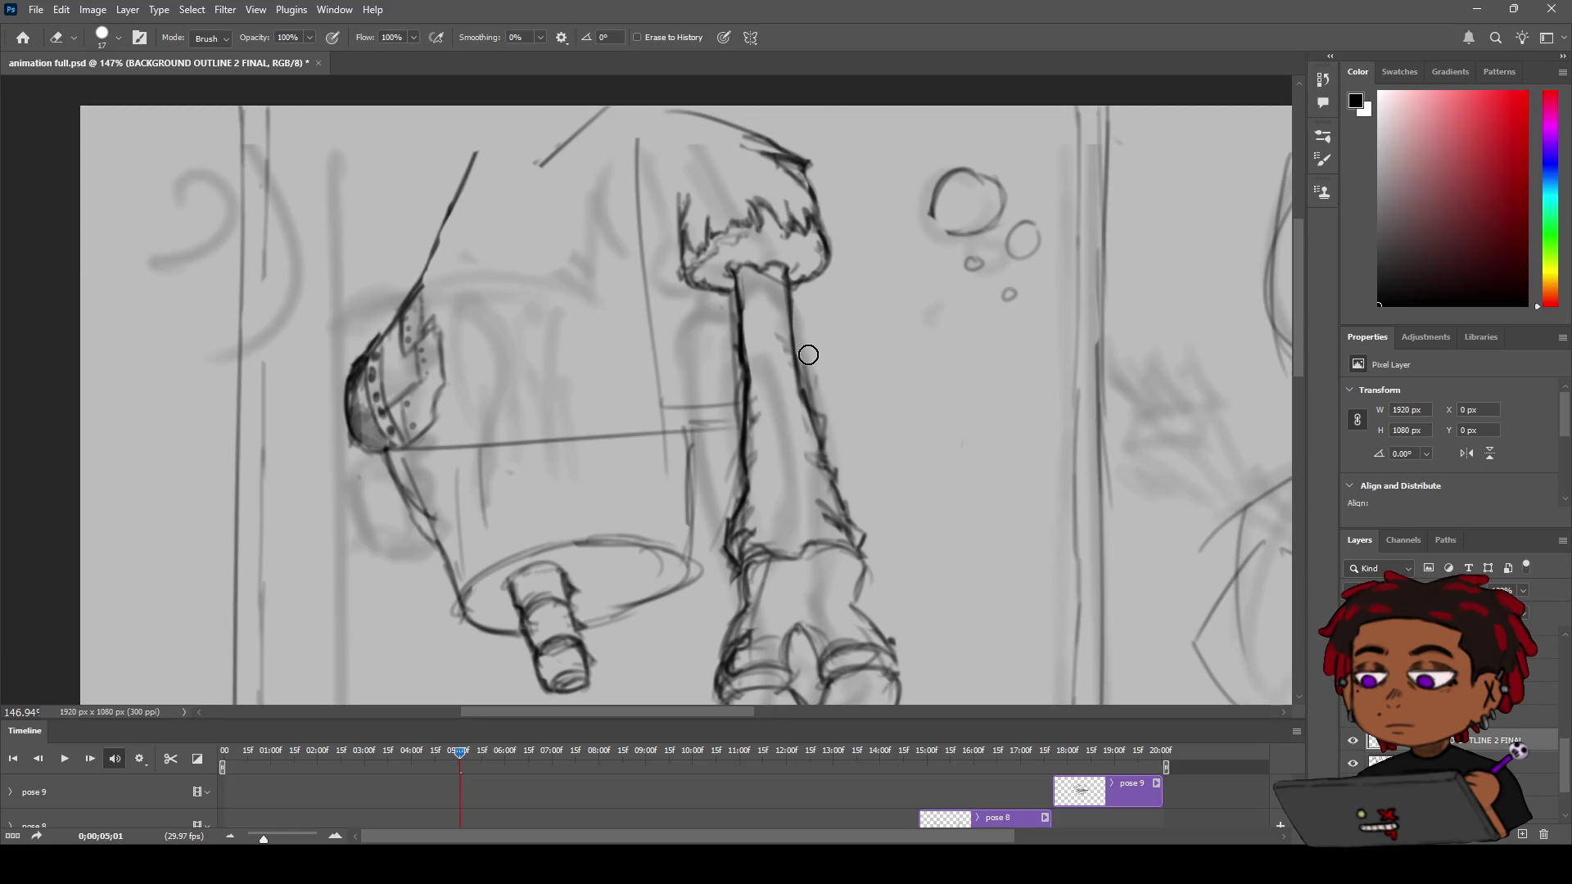
key(b)
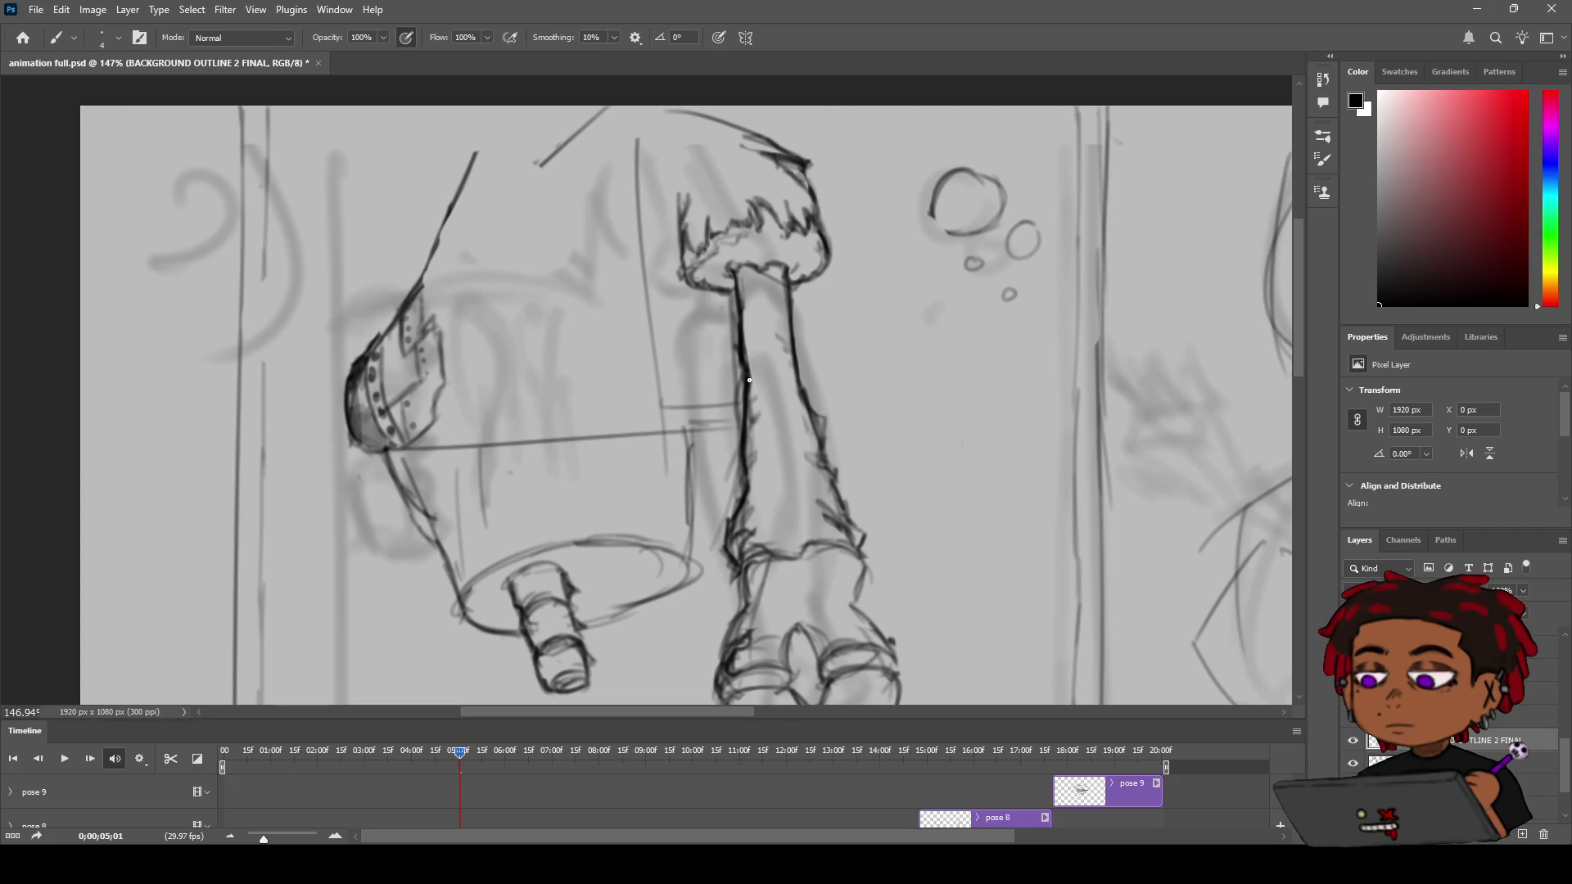
key(e)
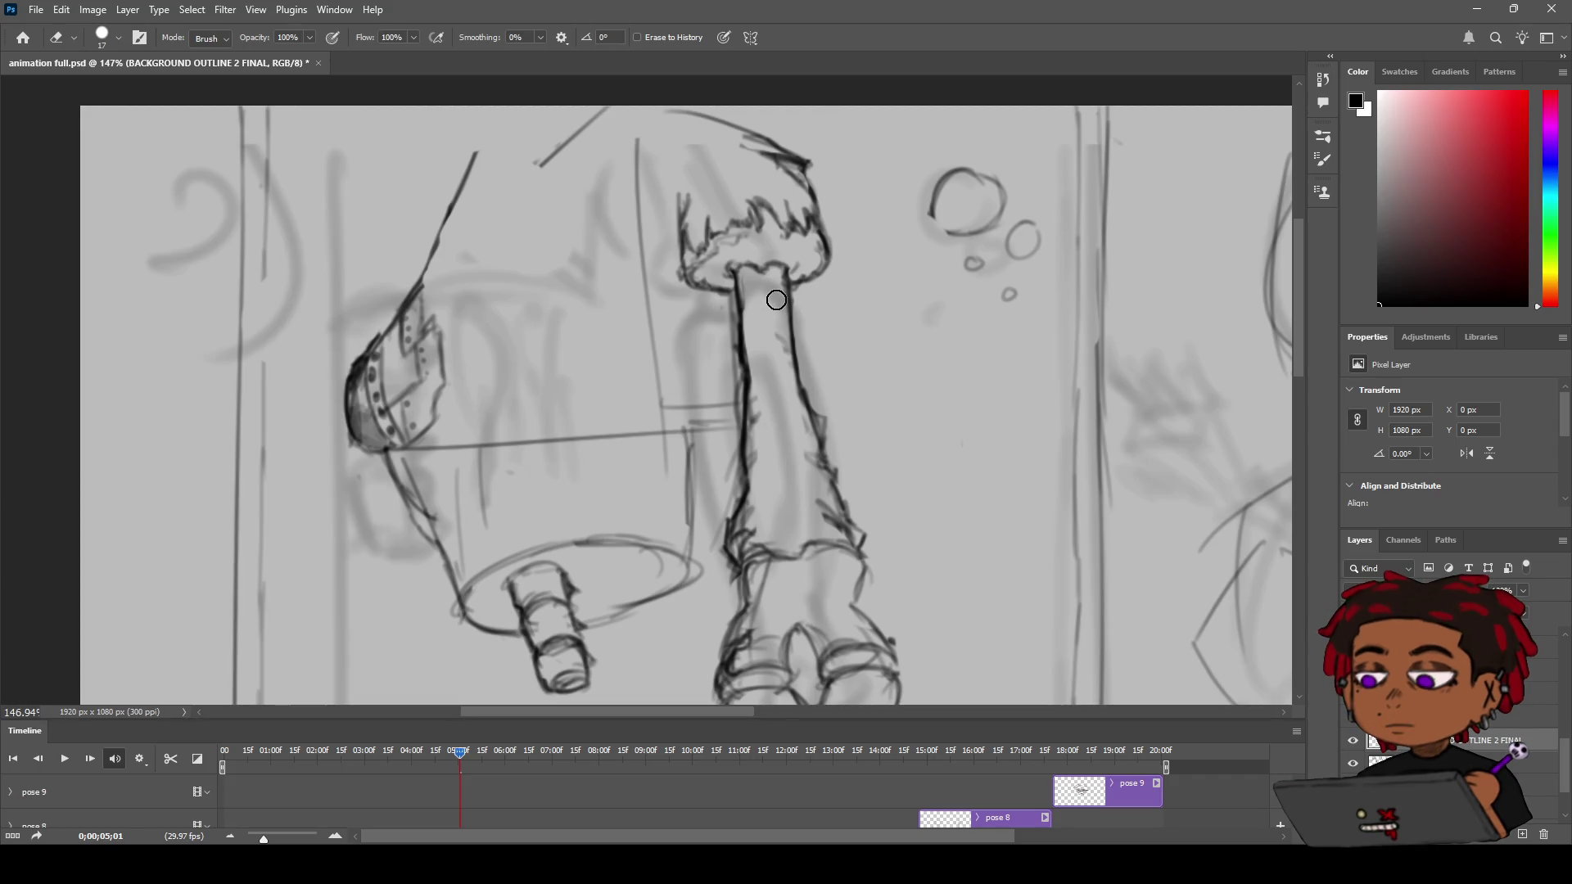
key(h)
key(z)
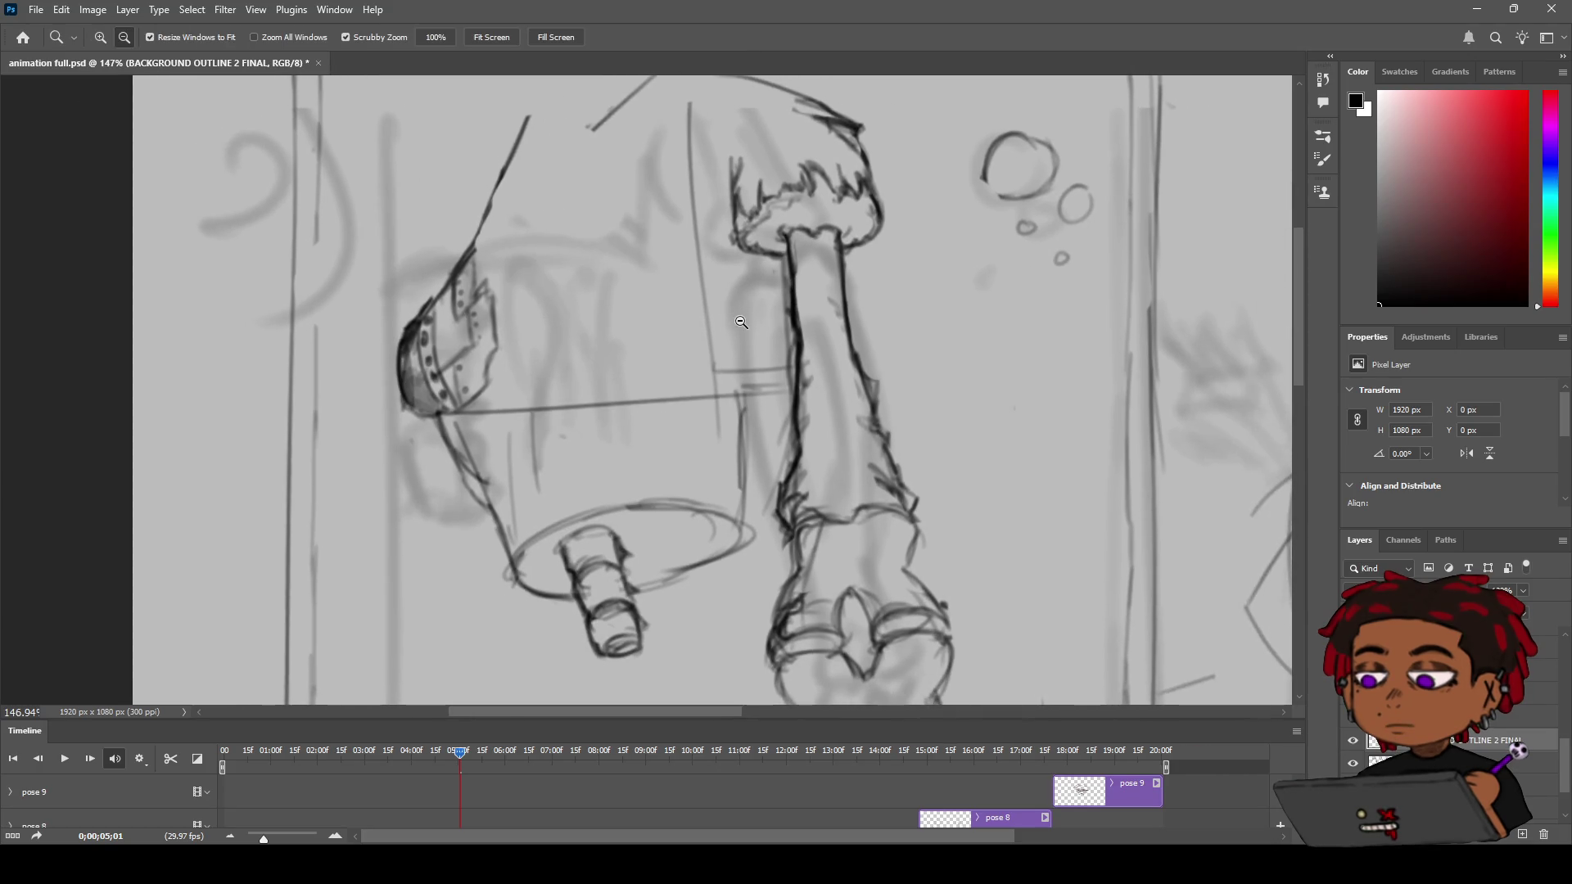